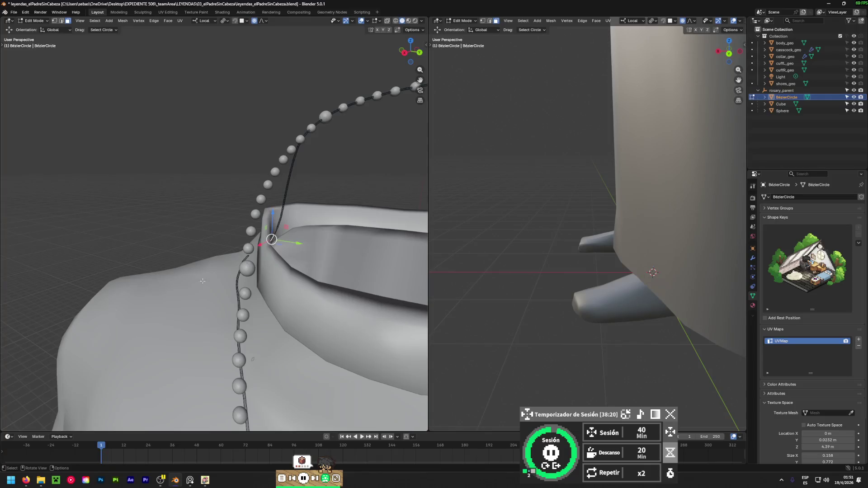
- In Right Orthographic view, move the collar-edge curve point −0.11229 m in Y with proportional editing
key(KP_3)
drag(308, 244, 286, 243)
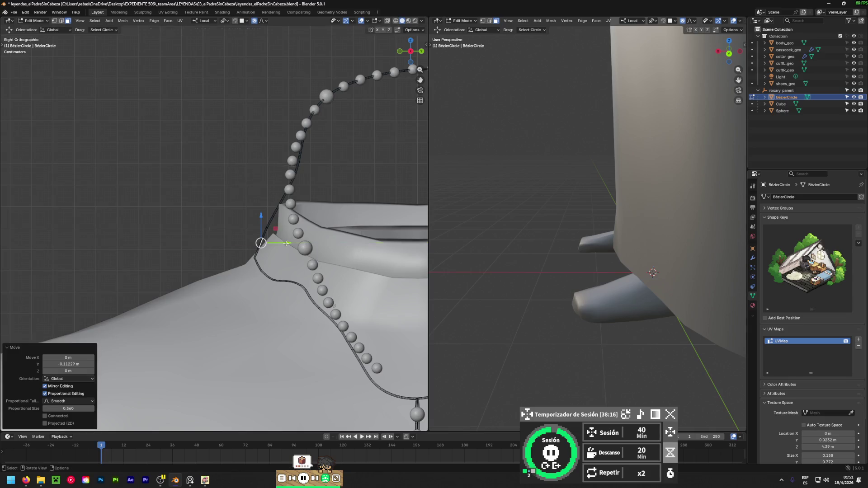
middle_drag(286, 244, 204, 316)
- Orbit around the torso to check how the beads drape around the collar
scroll(181, 203, up, 6)
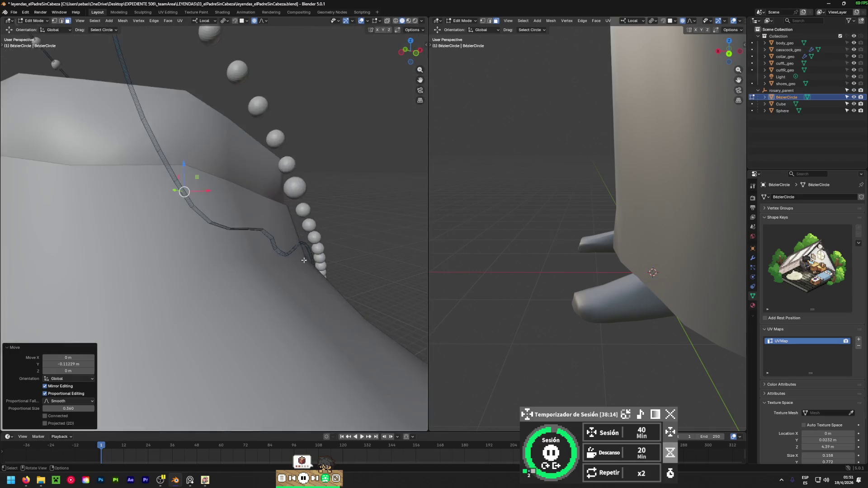
mouse_move(161, 214)
middle_down()
mouse_move(242, 304)
mouse_move(294, 331)
mouse_move(132, 211)
mouse_move(149, 252)
mouse_move(236, 339)
mouse_move(116, 388)
mouse_move(149, 344)
middle_up()
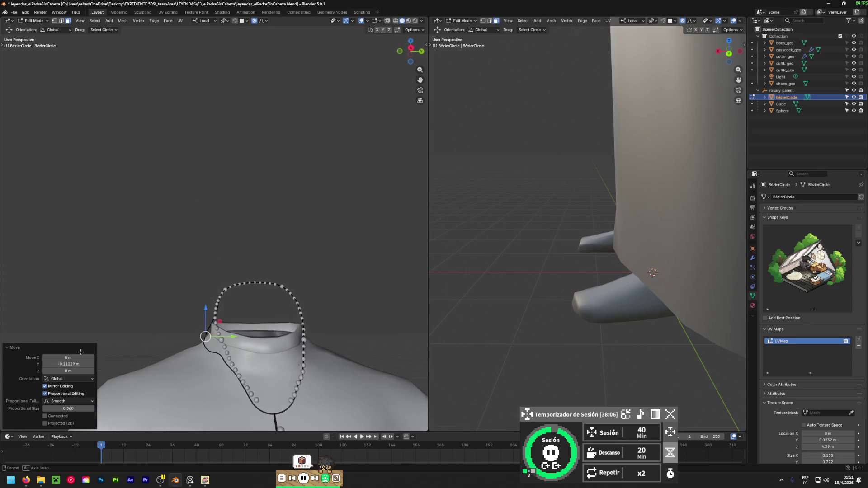
scroll(172, 316, down, 4)
mouse_move(183, 302)
middle_down()
mouse_move(199, 321)
mouse_move(332, 387)
middle_up()
key(Escape)
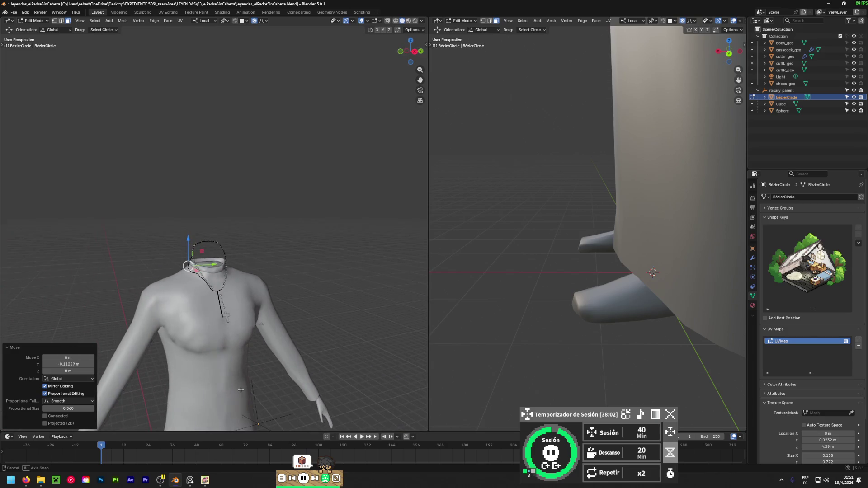
mouse_move(127, 308)
middle_down()
mouse_move(271, 316)
mouse_move(170, 275)
middle_up()
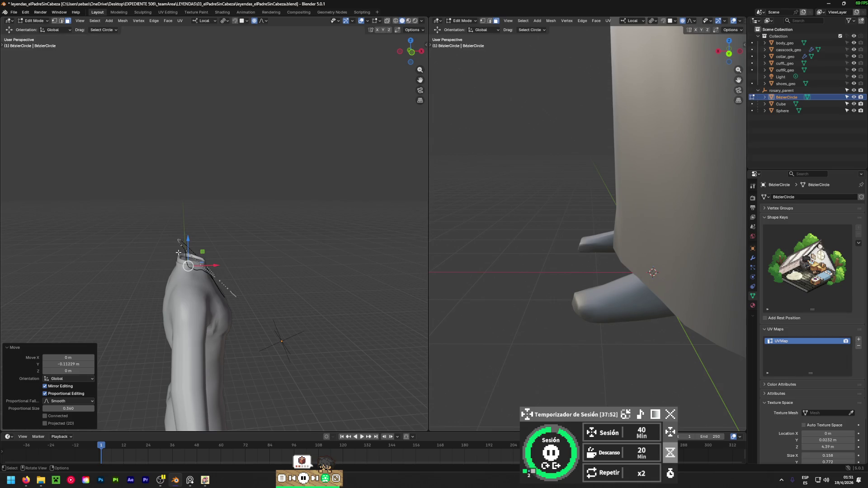
middle_drag(108, 289, 176, 266)
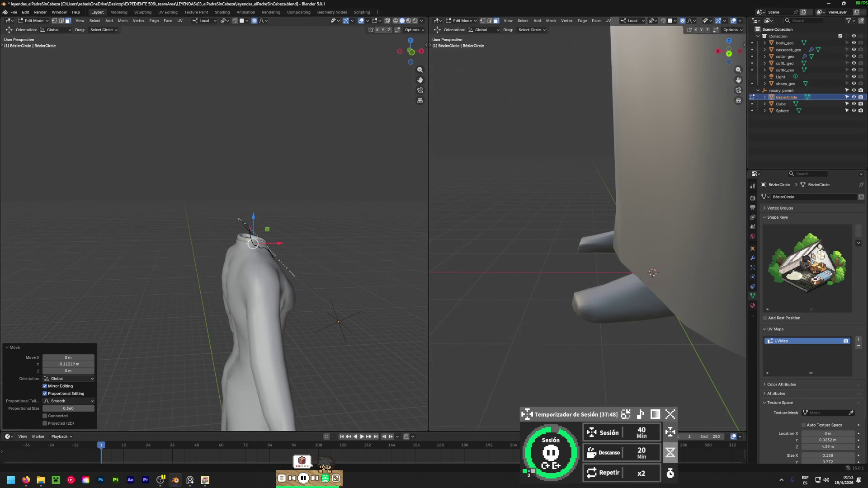
middle_drag(130, 261, 244, 239)
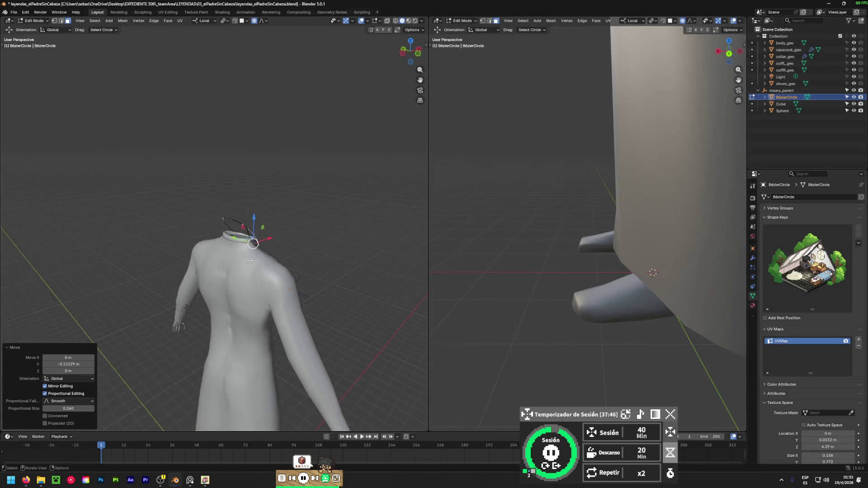
scroll(252, 237, up, 5)
scroll(263, 231, up, 4)
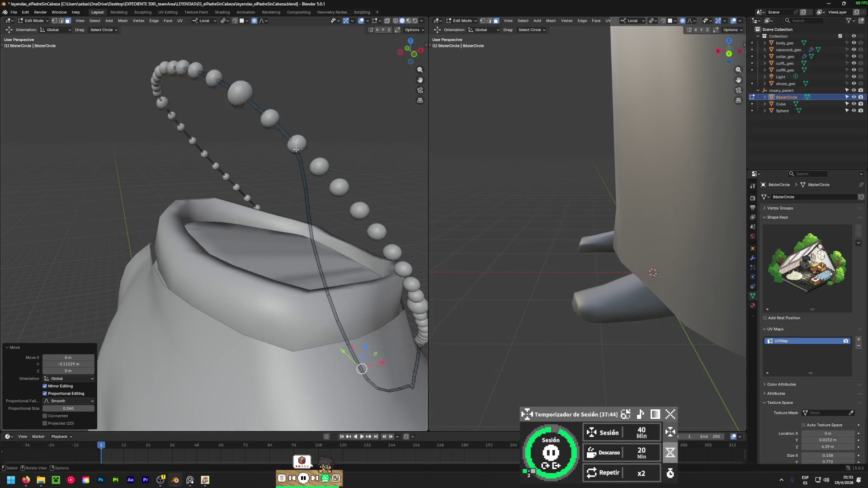
- Select the top point of the rosary loop from a front view of the torso
click(291, 143)
click(294, 143)
scroll(293, 149, down, 5)
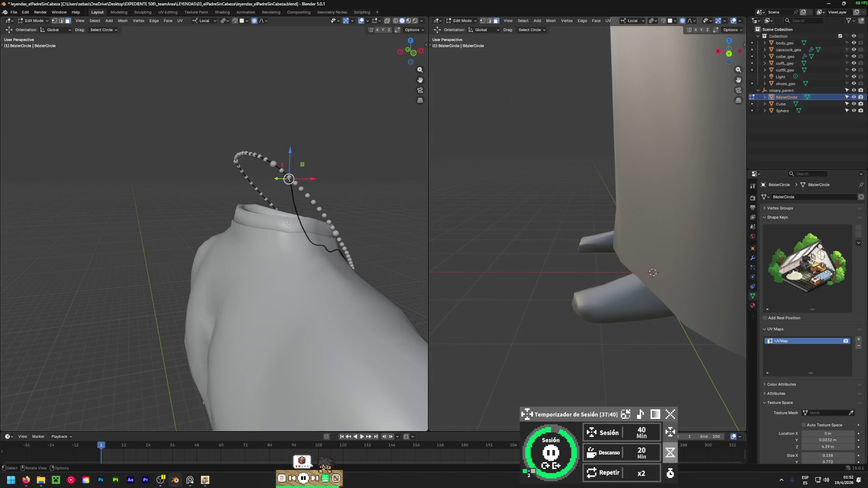
middle_drag(268, 226, 94, 188)
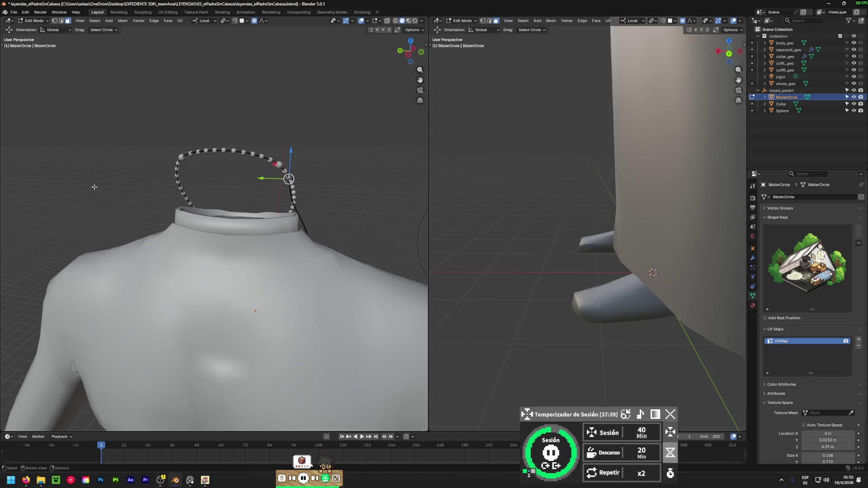
click(228, 150)
click(229, 151)
middle_drag(229, 151, 164, 216)
- Start lowering the top point with a wide ~0.93 m proportional falloff, retrying after an undo
key(g)
scroll(163, 217, down, 7)
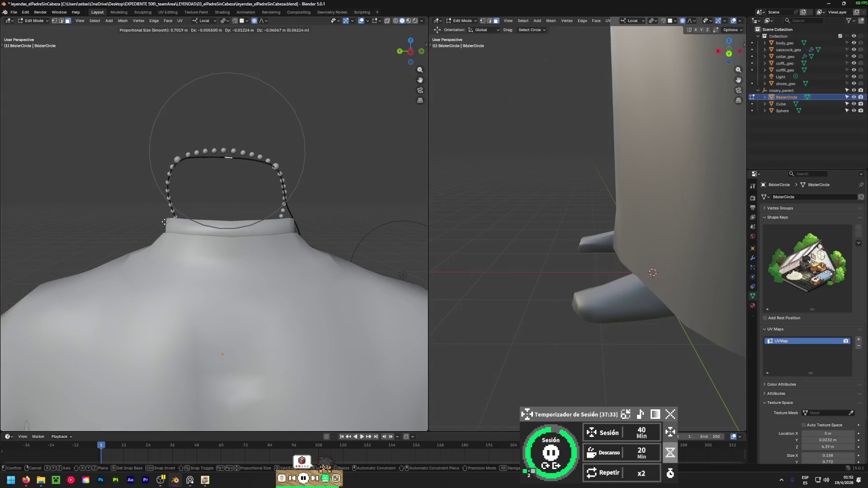
click(166, 219)
key(ctrl+z)
key(g)
scroll(166, 219, down, 3)
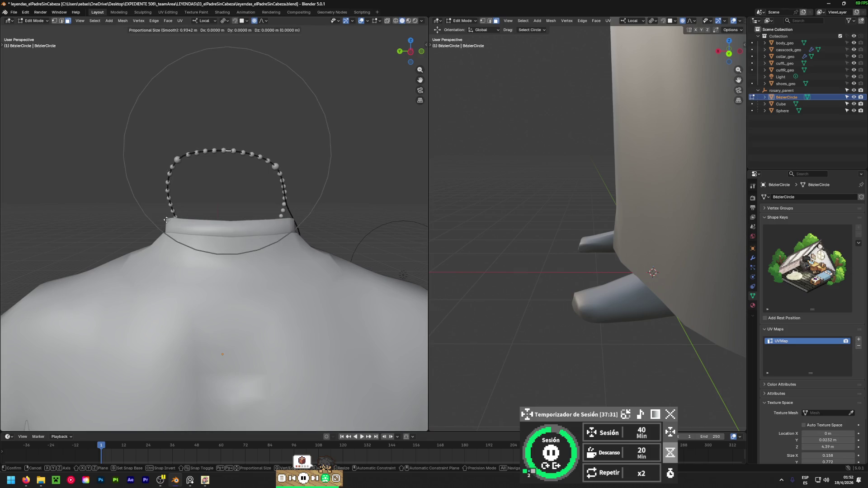
- Finish lowering the loop top, then reposition the selected point from a front orthographic view
click(168, 311)
middle_drag(167, 311, 318, 304)
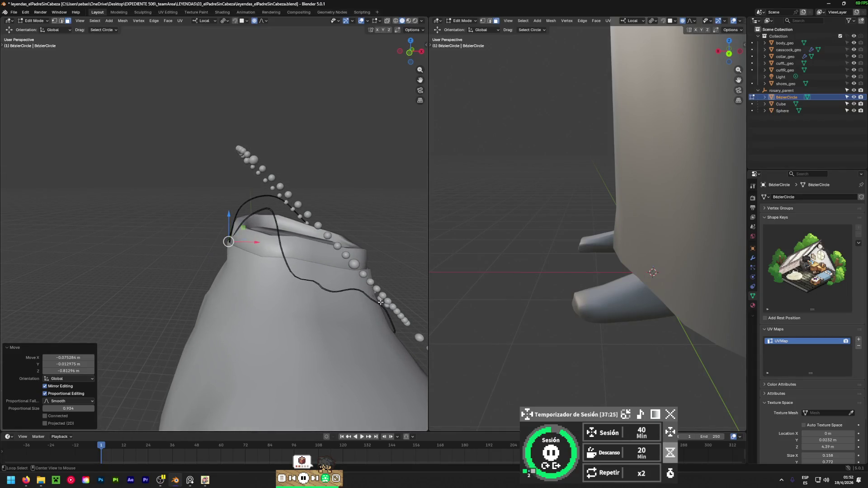
alt+middle_drag(380, 302, 228, 292)
key(g)
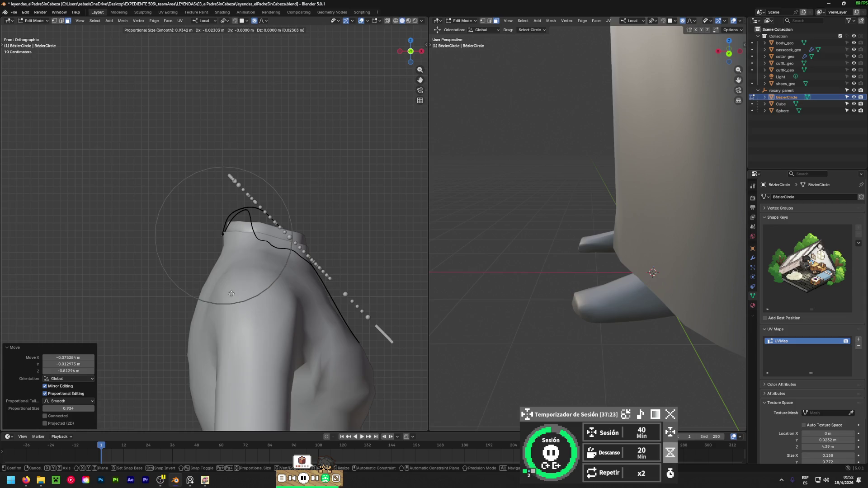
click(210, 299)
middle_drag(211, 298, 279, 223)
- Move the collar-top curve point onto the collar with a tighter falloff, retrying after undos
click(278, 210)
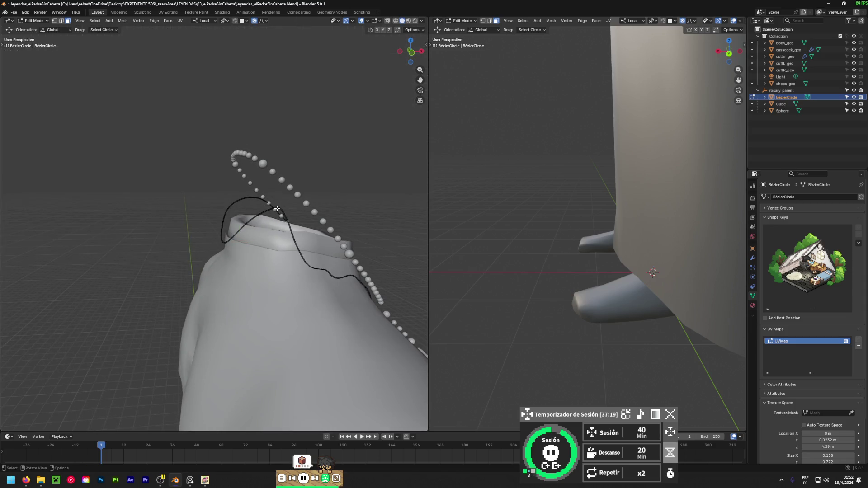
click(278, 209)
key(g)
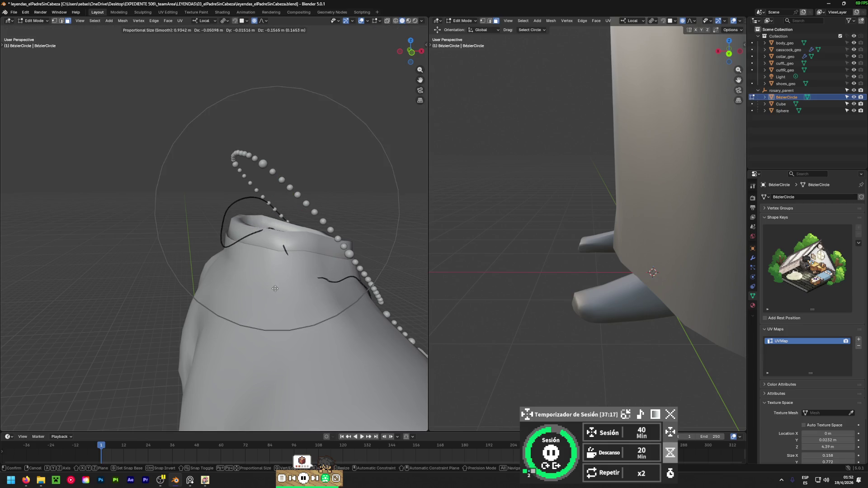
click(275, 288)
key(ctrl+z)
key(g)
scroll(278, 231, up, 10)
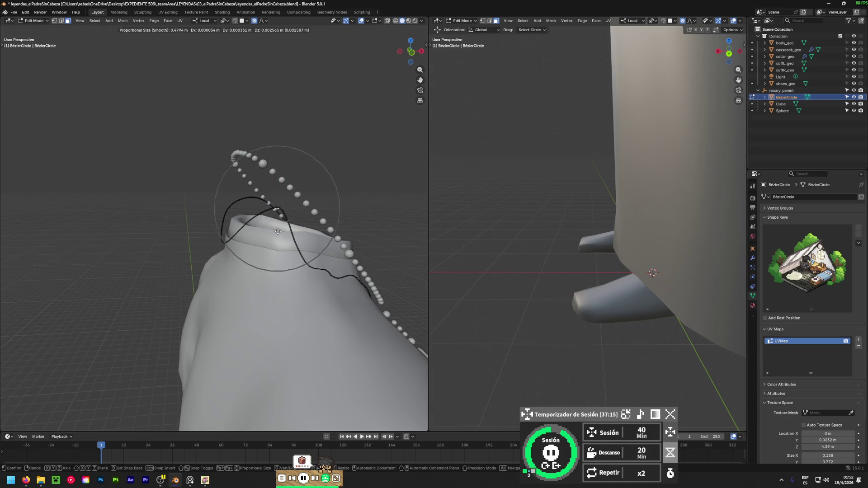
click(276, 232)
key(ctrl+z)
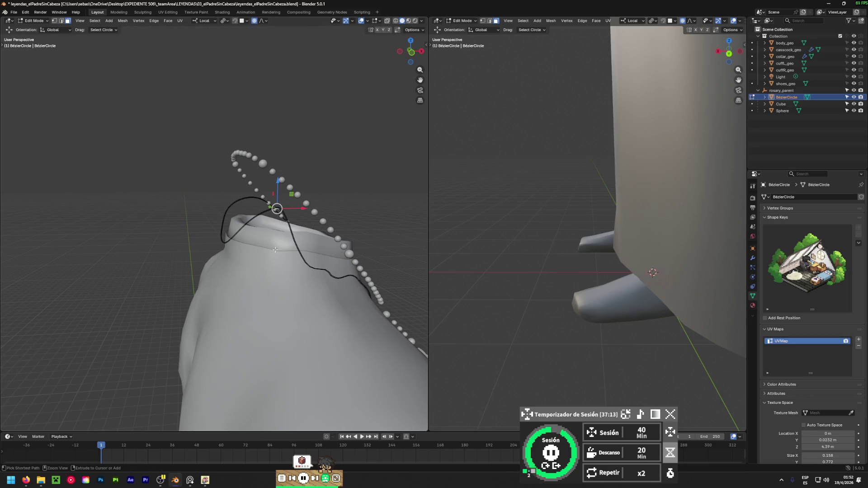
key(g)
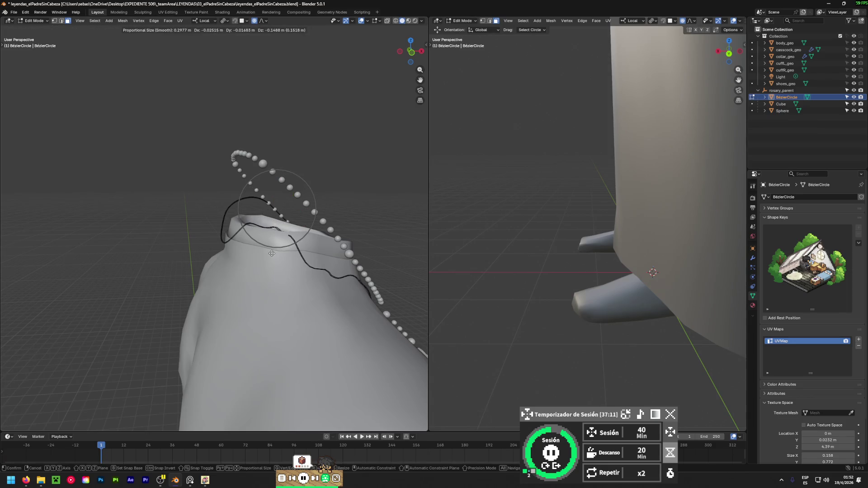
click(272, 253)
middle_drag(272, 253, 225, 281)
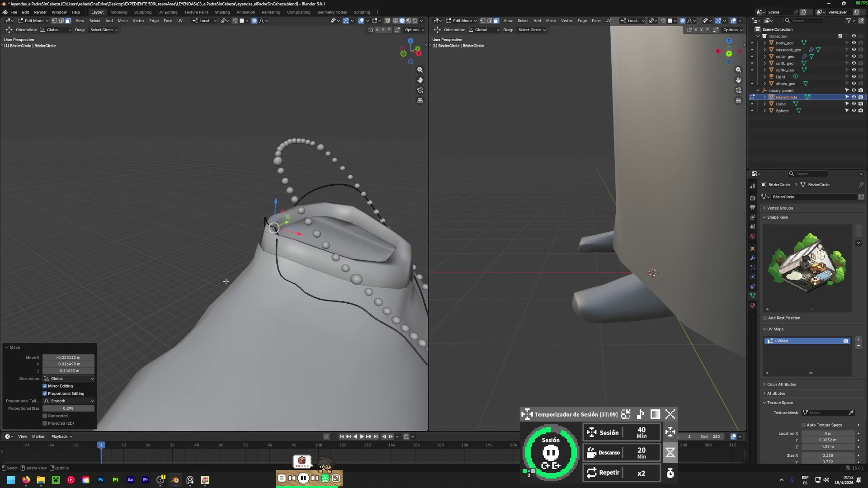
- Tuck one point against the collar and lower a cassock-front point onto the cloth
key(g)
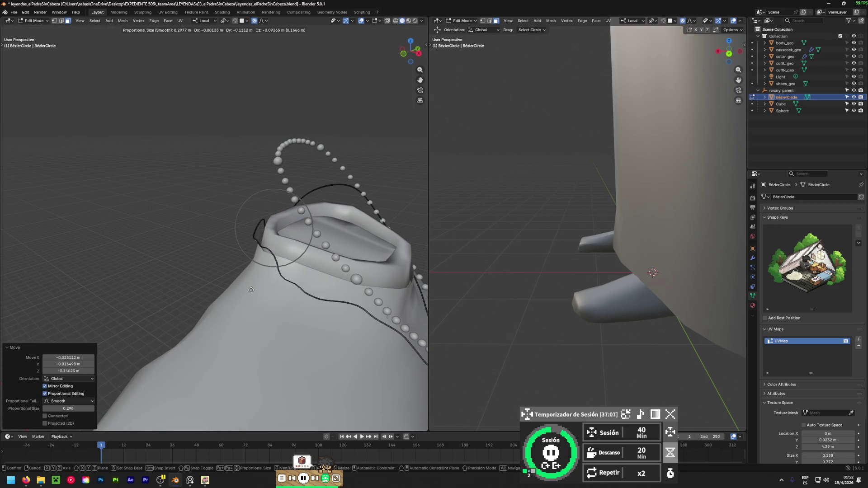
click(248, 289)
mouse_move(248, 289)
middle_down()
mouse_move(337, 270)
mouse_move(283, 255)
middle_up()
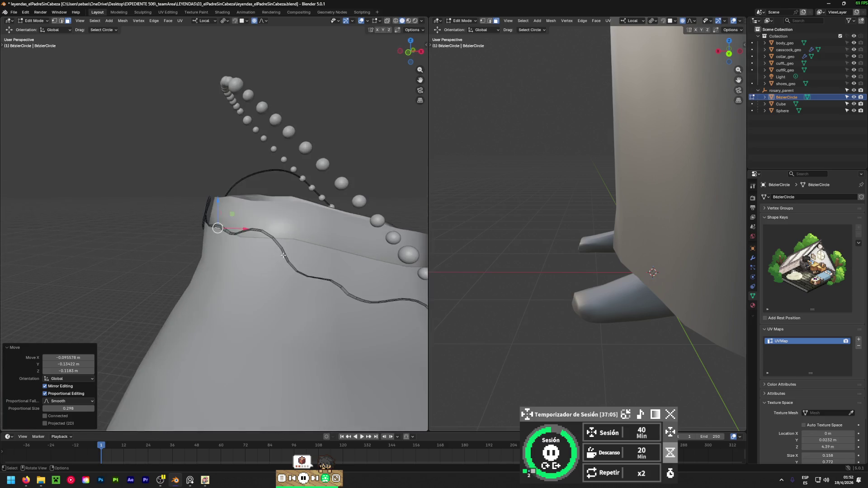
click(262, 234)
scroll(264, 236, up, 3)
key(g)
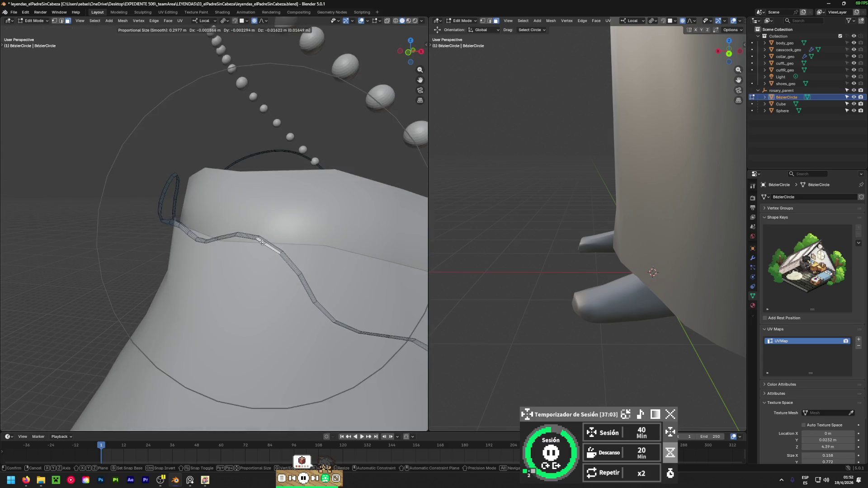
click(262, 279)
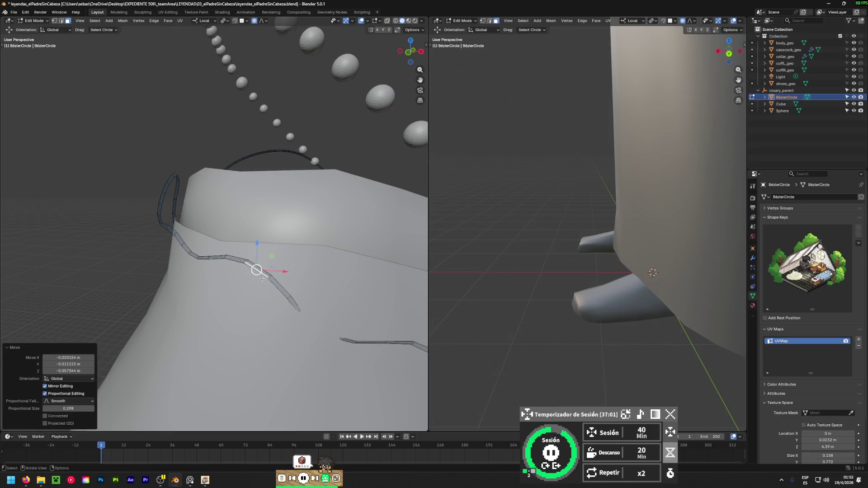
- Raise the next point down about 0.04 m in Z with 0.095 smooth falloff
click(338, 339)
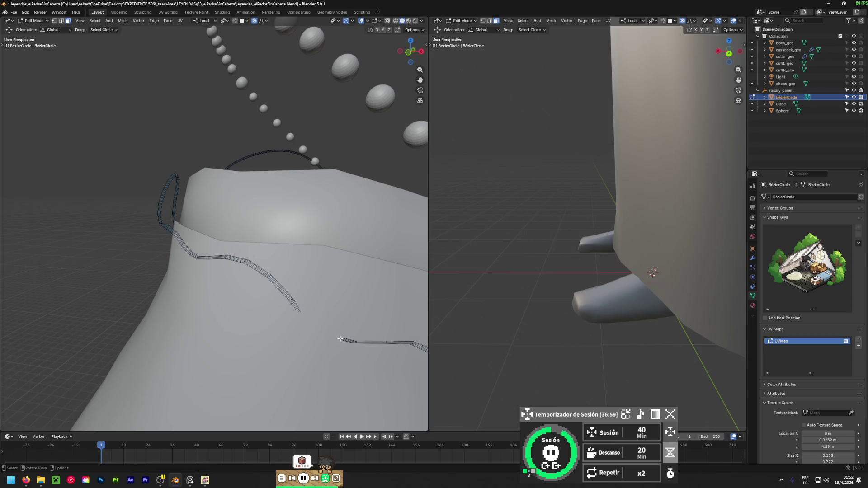
click(342, 339)
key(g)
scroll(345, 337, up, 3)
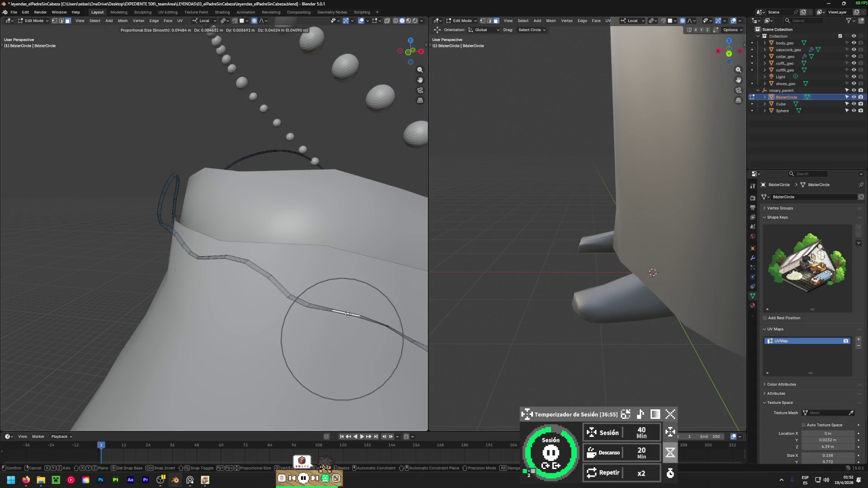
click(345, 330)
mouse_move(346, 330)
middle_down()
mouse_move(16, 293)
mouse_move(222, 353)
mouse_move(261, 282)
middle_up()
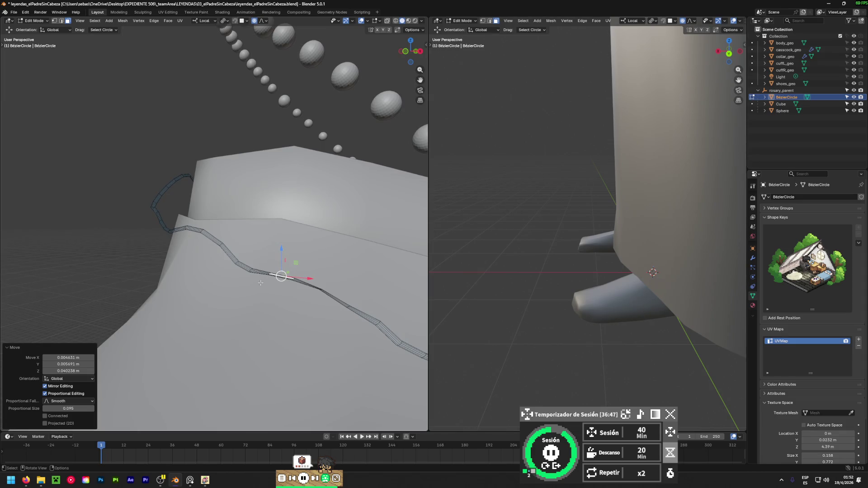
click(303, 479)
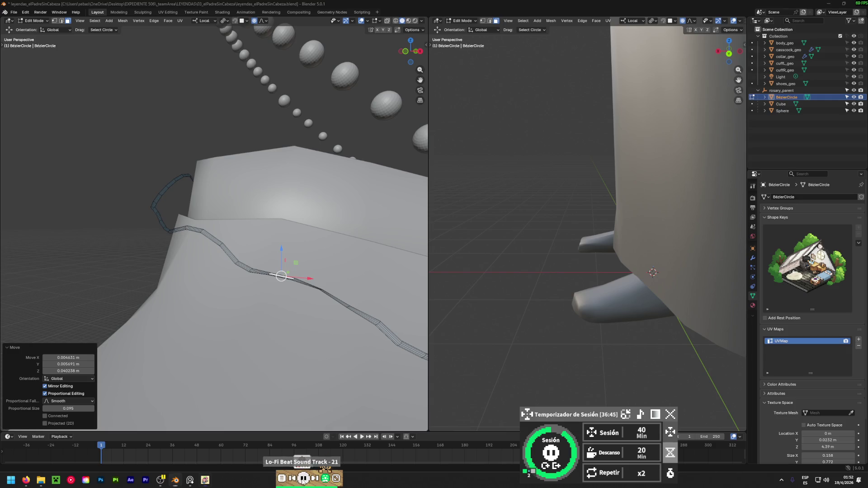
click(550, 453)
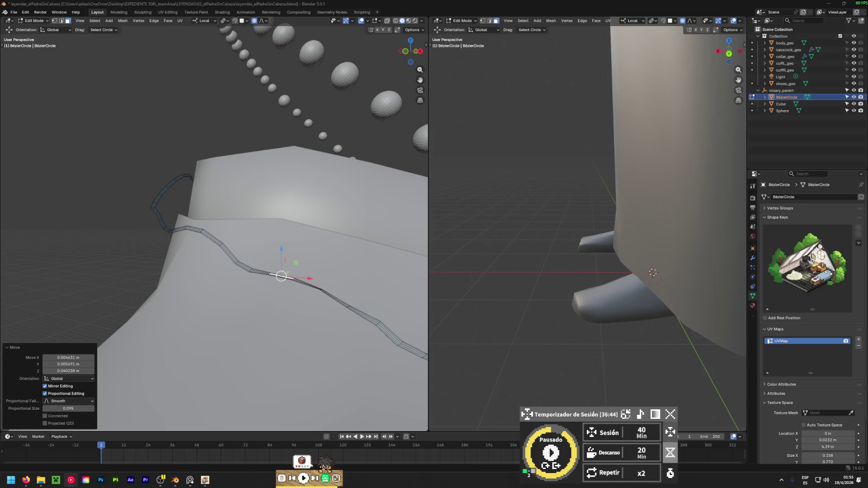
- Select a rosary curve point and pull that section down onto the collar
click(551, 450)
middle_drag(263, 254, 279, 288)
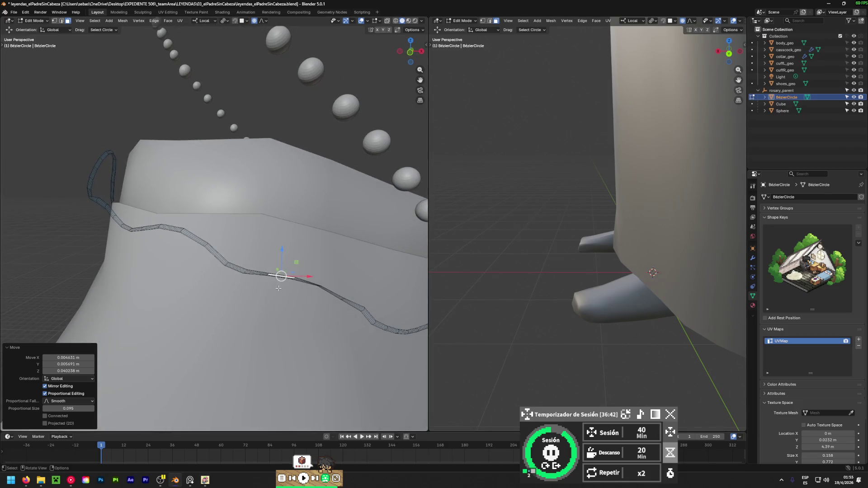
scroll(186, 239, up, 3)
click(226, 213)
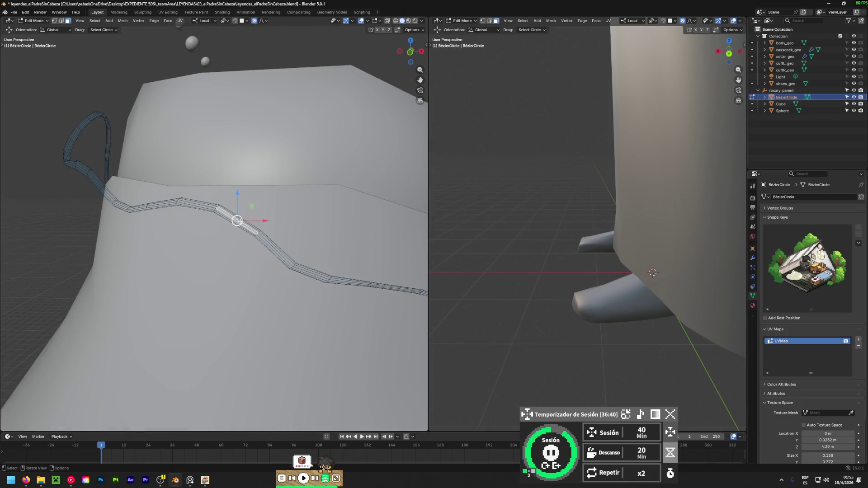
mouse_move(237, 220)
mouse_down()
mouse_move(190, 364)
mouse_move(190, 343)
mouse_move(203, 330)
mouse_up()
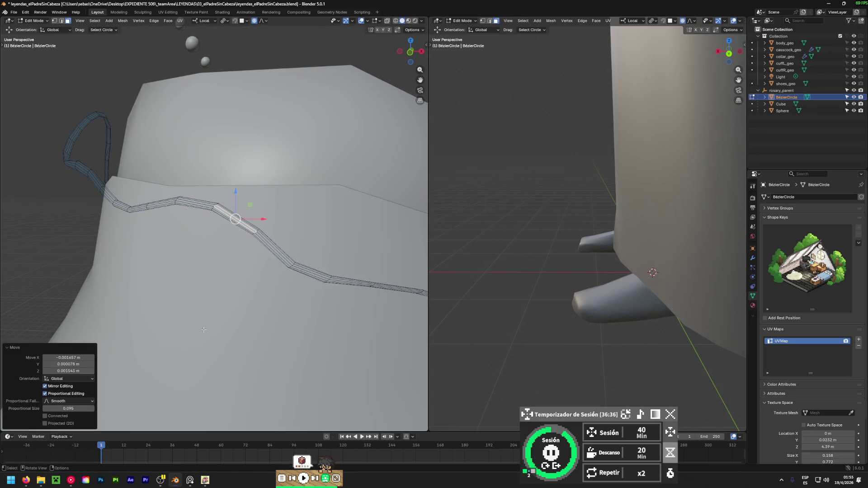
- Adjust two more points along the collar, lowering the last about 0.026 m in Z
click(291, 265)
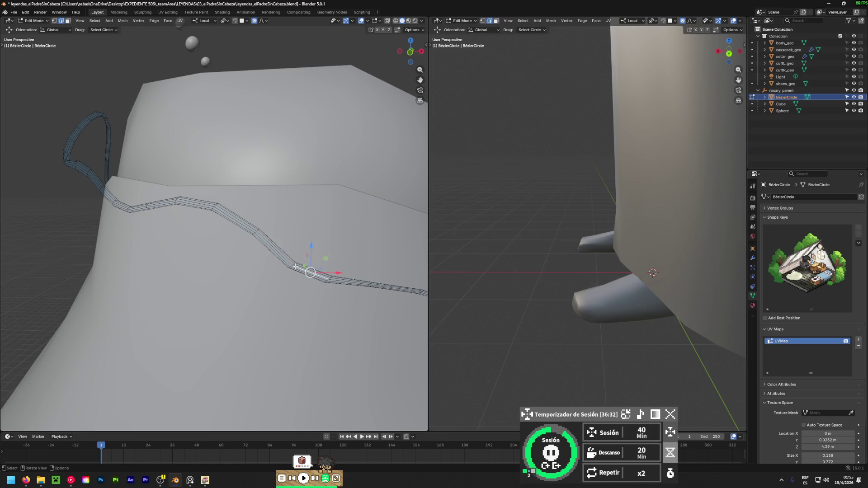
middle_drag(295, 267, 291, 264)
drag(292, 264, 303, 247)
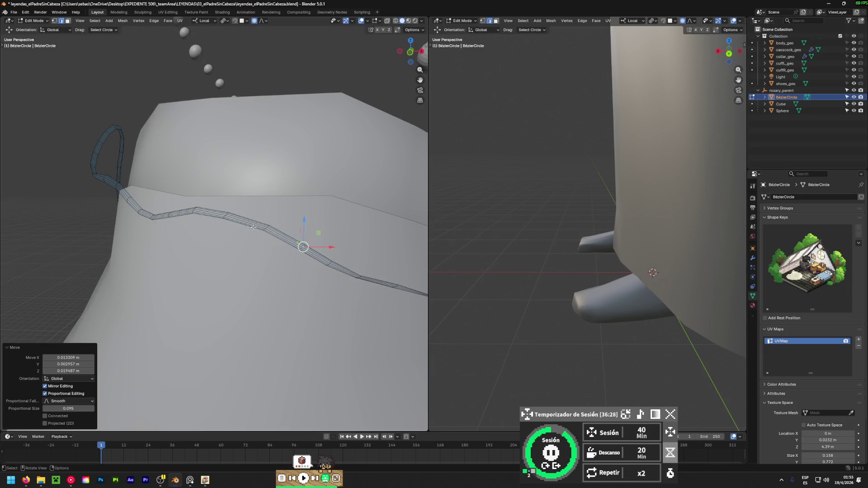
click(267, 229)
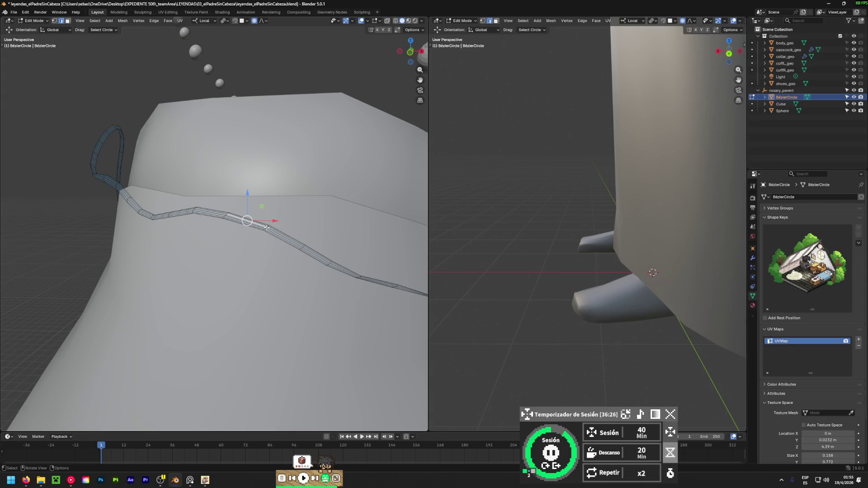
drag(266, 228, 260, 254)
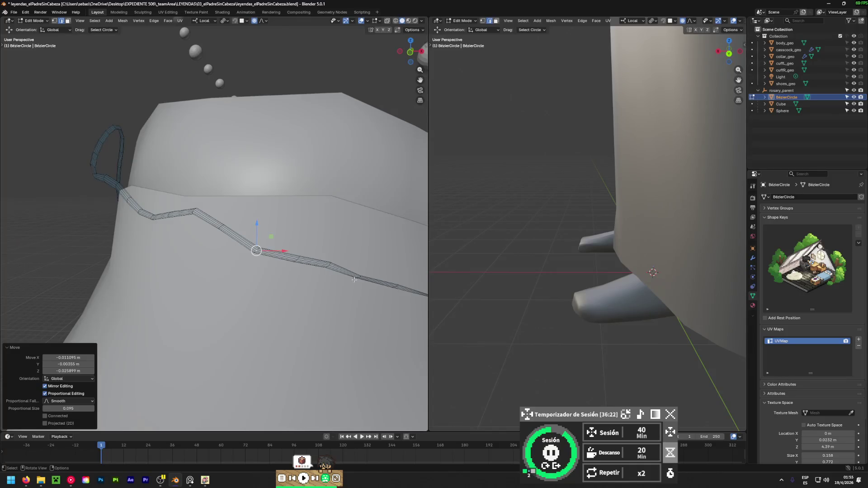
mouse_move(353, 279)
middle_down()
mouse_move(121, 296)
mouse_move(67, 289)
mouse_move(348, 308)
mouse_move(209, 329)
mouse_move(316, 341)
mouse_move(172, 299)
mouse_move(226, 280)
mouse_move(201, 262)
mouse_move(194, 271)
middle_up()
- From a low rear view, try lowering a collar point with soft falloff, then undo it
scroll(194, 271, up, 4)
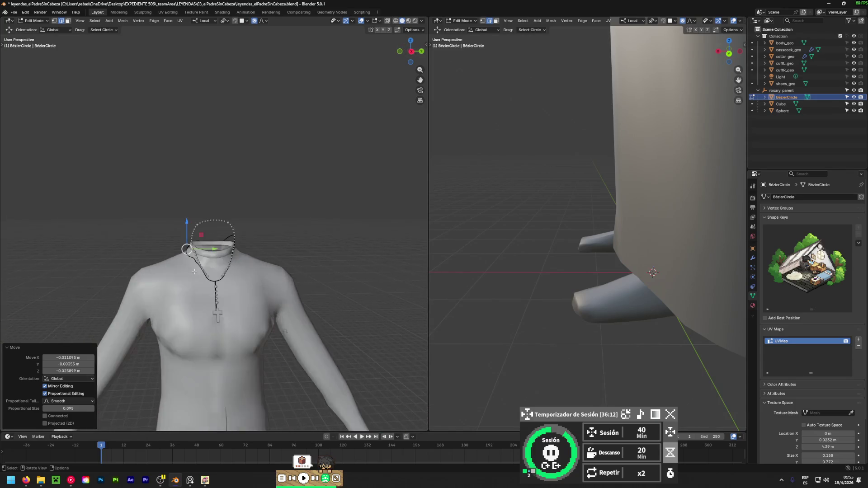
scroll(194, 271, up, 10)
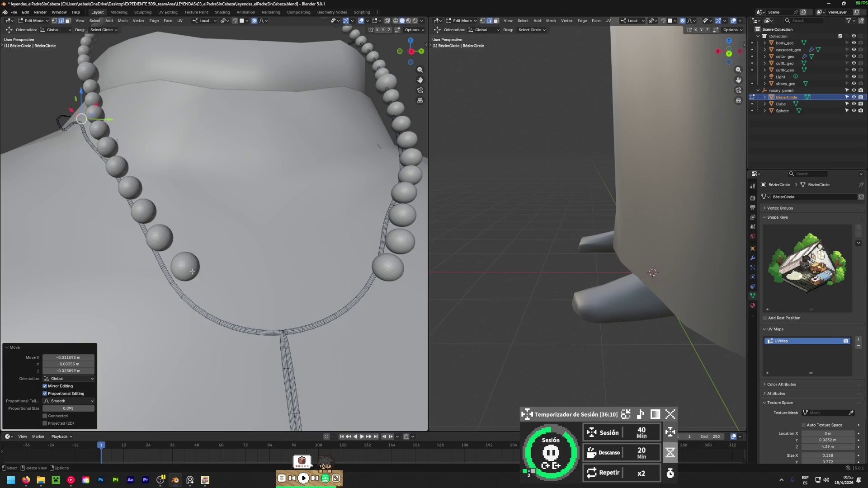
scroll(192, 272, down, 6)
mouse_move(192, 272)
middle_down()
mouse_move(417, 320)
mouse_move(290, 271)
middle_up()
scroll(192, 228, up, 6)
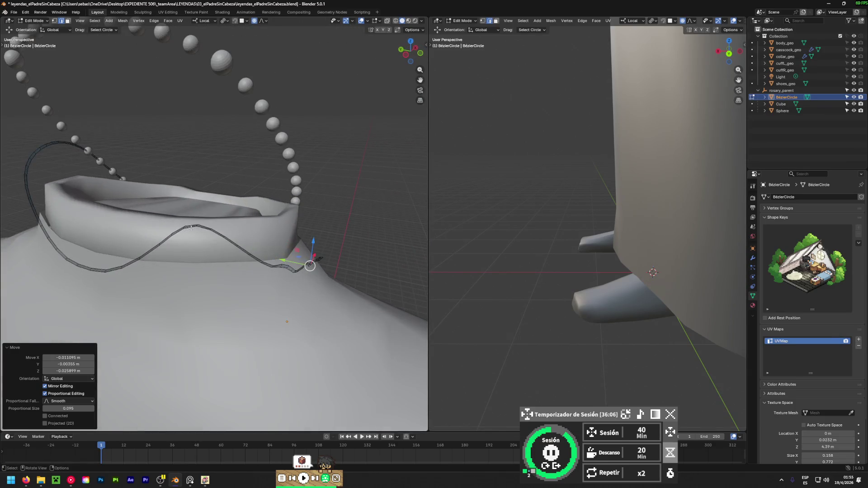
click(191, 228)
middle_drag(191, 228, 195, 235)
key(g)
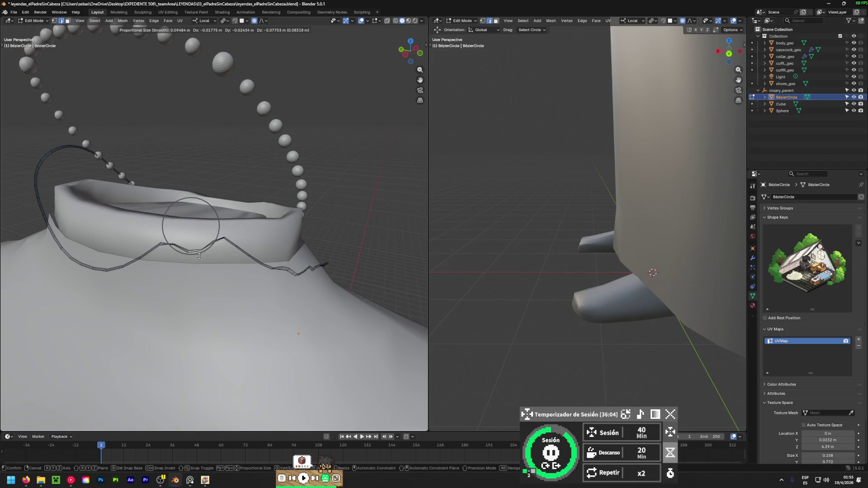
click(199, 255)
key(ctrl+z)
- Lower that collar point again, settling on a new position after another undo
key(g)
key(g)
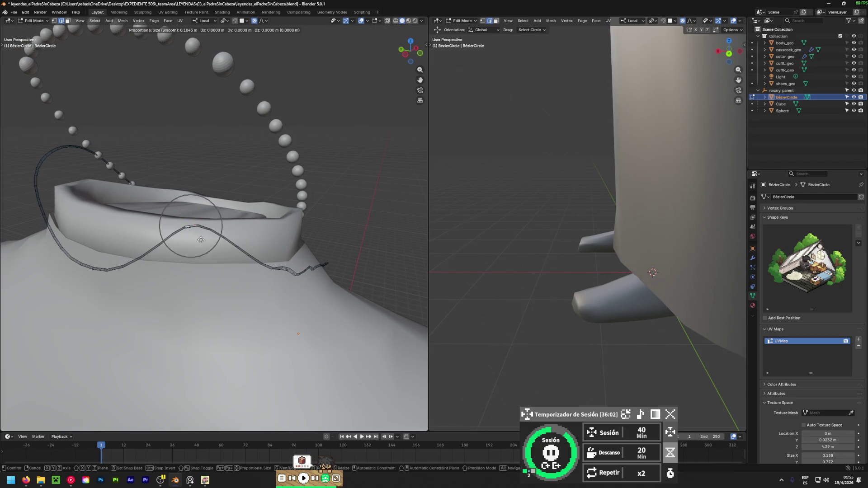
key(g)
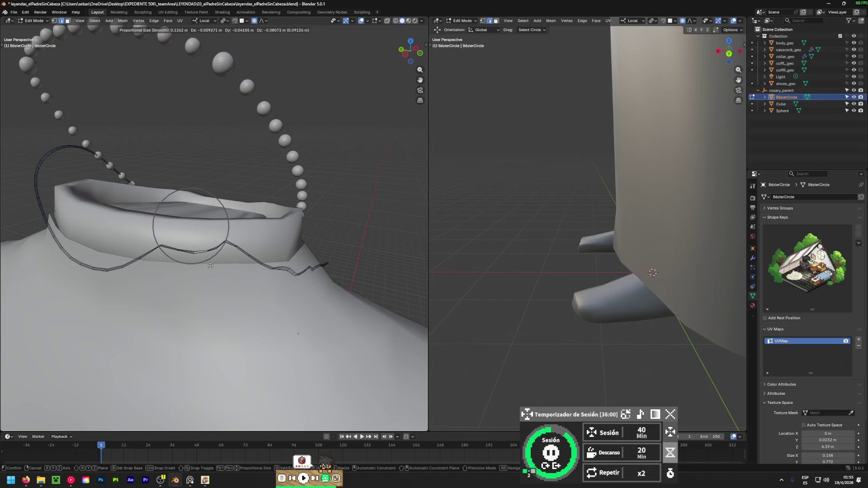
click(208, 274)
key(ctrl+z)
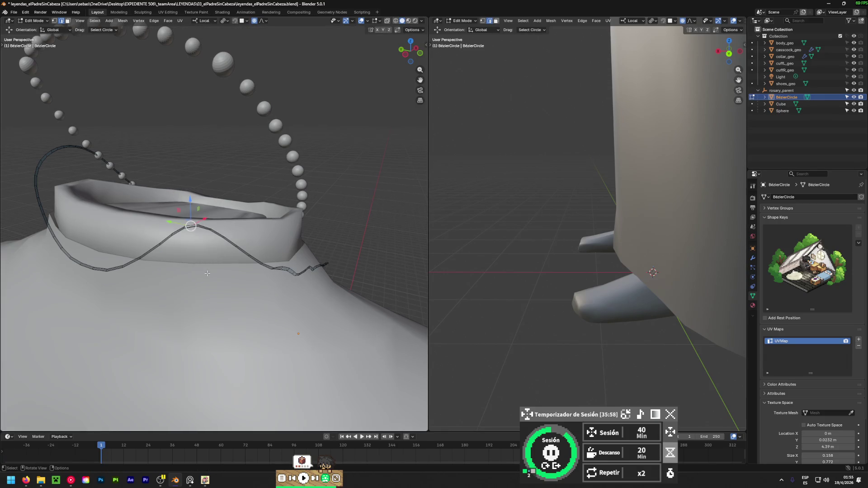
key(g)
scroll(202, 275, down, 5)
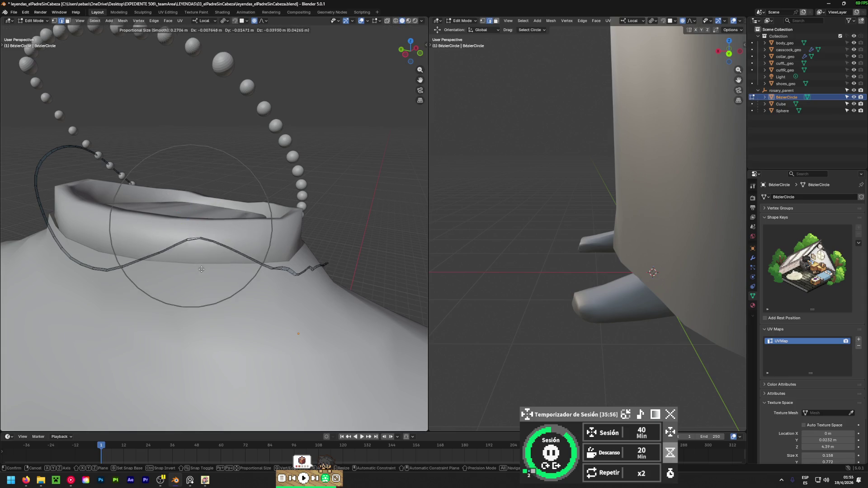
click(202, 292)
- Lower the next curve vertices down against the collar from new angles
mouse_move(202, 292)
middle_down()
mouse_move(36, 252)
mouse_move(16, 233)
mouse_move(41, 235)
mouse_move(68, 285)
middle_up()
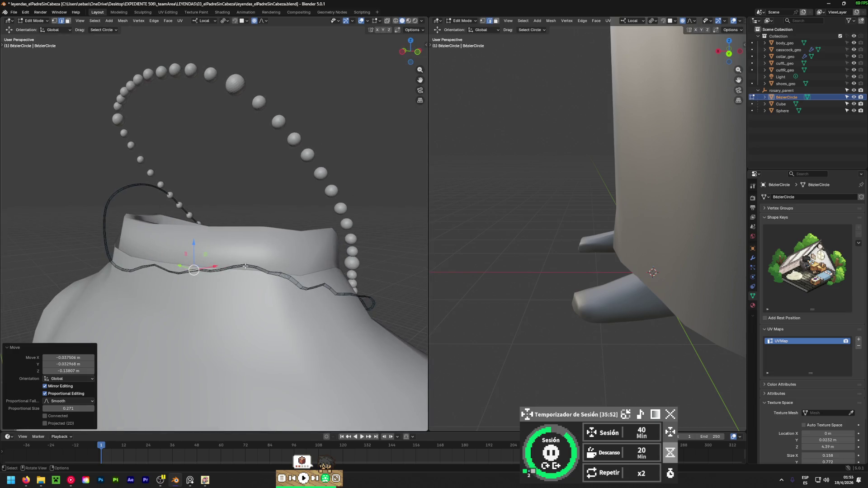
scroll(245, 266, up, 3)
key(g)
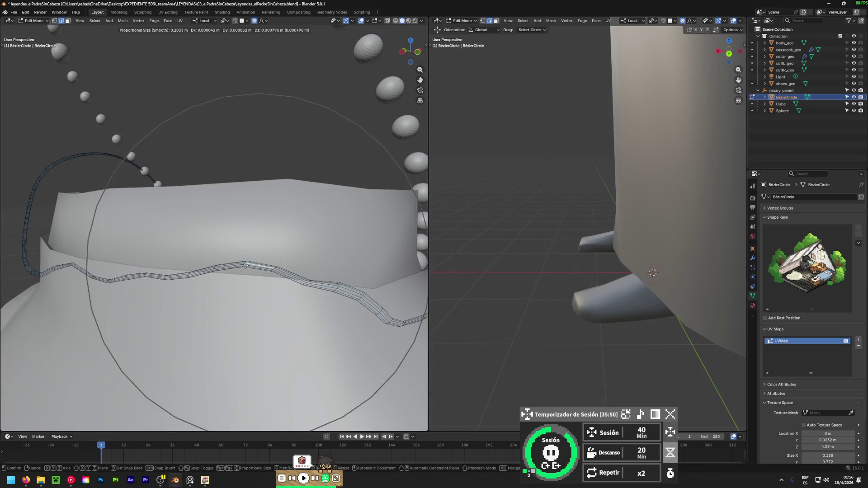
scroll(244, 281, up, 8)
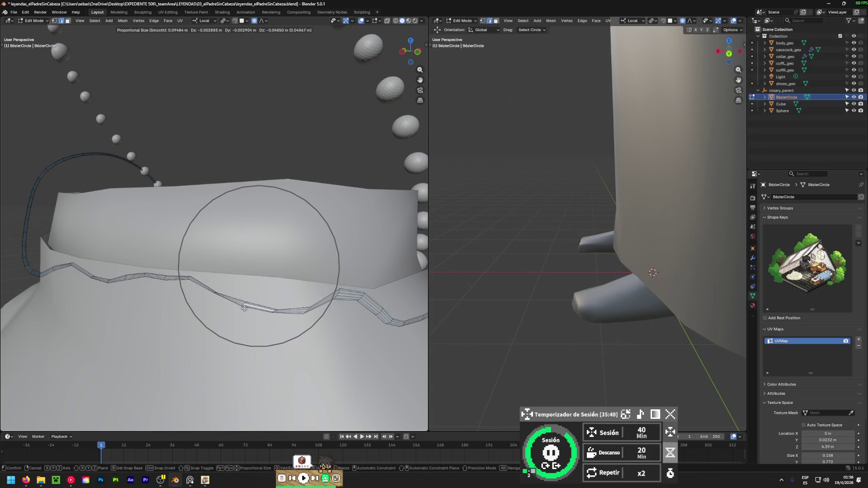
click(254, 310)
mouse_move(255, 310)
middle_down()
mouse_move(83, 300)
mouse_move(72, 277)
mouse_move(68, 296)
mouse_move(146, 330)
mouse_move(279, 296)
middle_up()
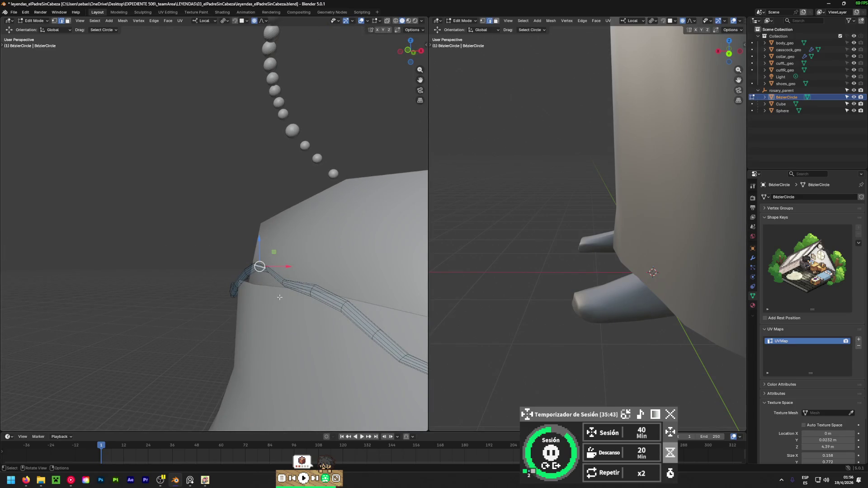
mouse_move(293, 345)
middle_down()
mouse_move(309, 266)
mouse_move(317, 268)
middle_up()
key(g)
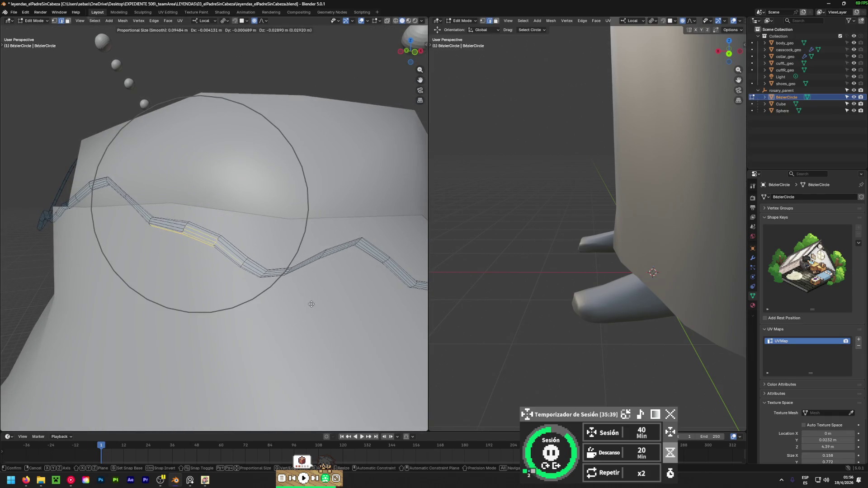
click(274, 273)
- Lift one curve vertex slightly and pull another one downward with falloff
click(285, 274)
key(g)
click(287, 261)
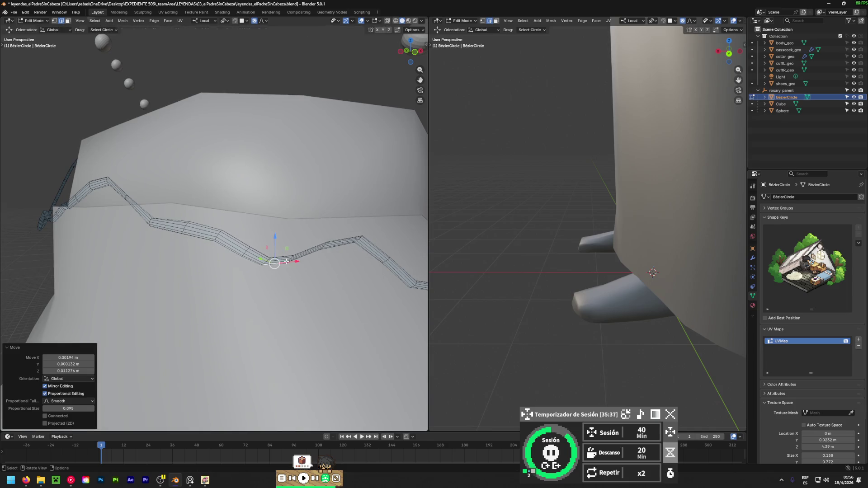
click(359, 241)
middle_drag(359, 241, 345, 253)
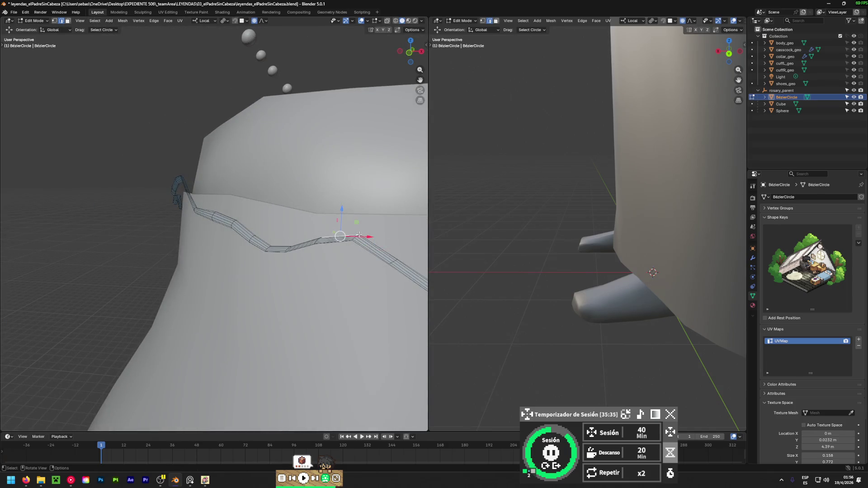
key(g)
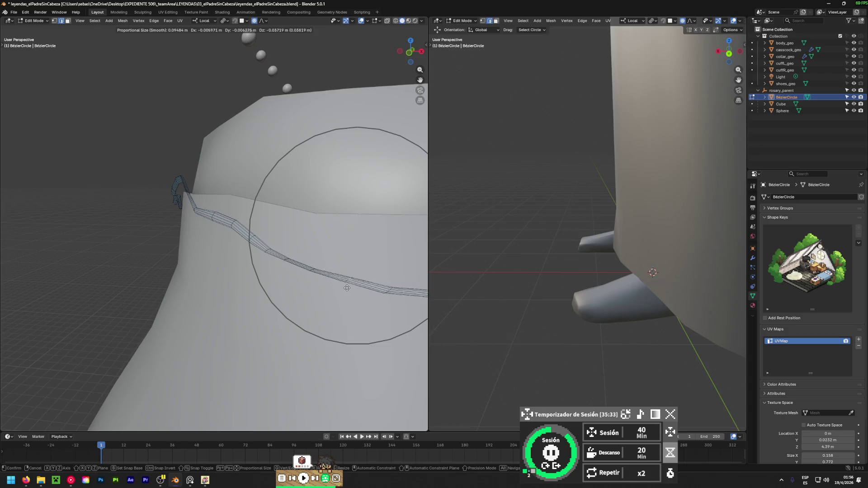
click(346, 301)
- Shift vertices on the collar's side along Y with the gizmo and lower one along Z
mouse_move(345, 301)
middle_down()
mouse_move(184, 294)
mouse_move(318, 318)
mouse_move(288, 236)
mouse_move(276, 248)
middle_up()
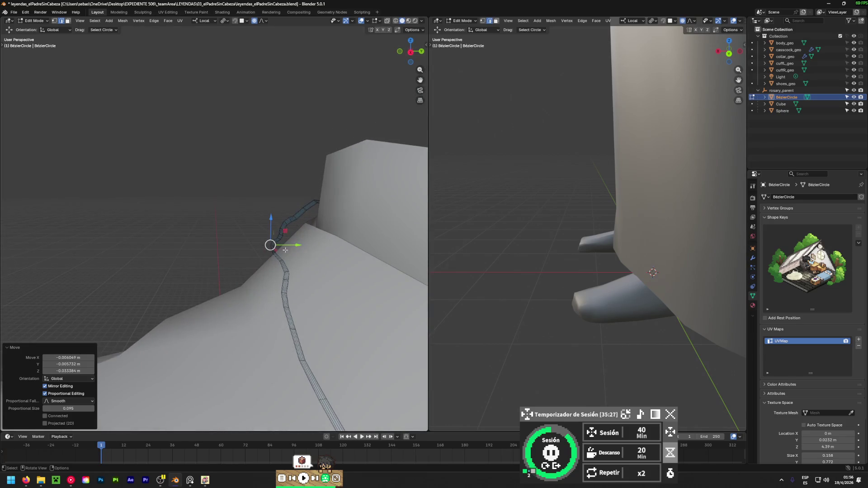
drag(294, 249, 304, 246)
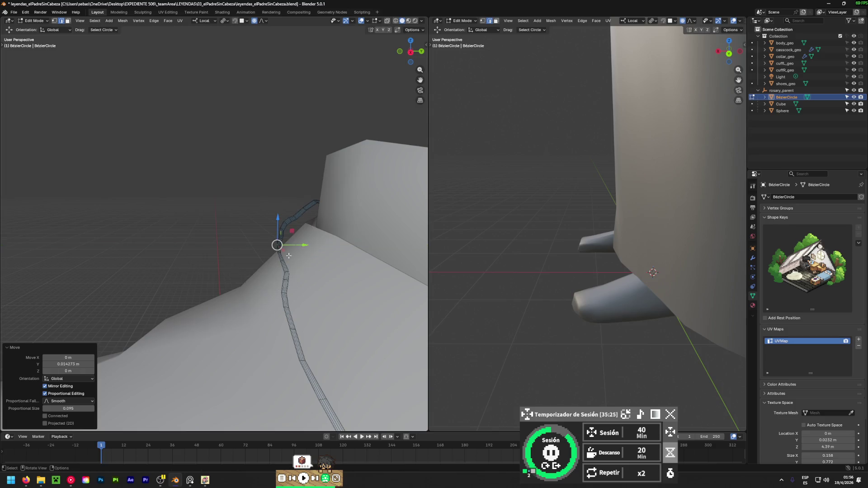
mouse_move(304, 246)
middle_down()
mouse_move(151, 297)
mouse_move(265, 214)
middle_up()
click(257, 226)
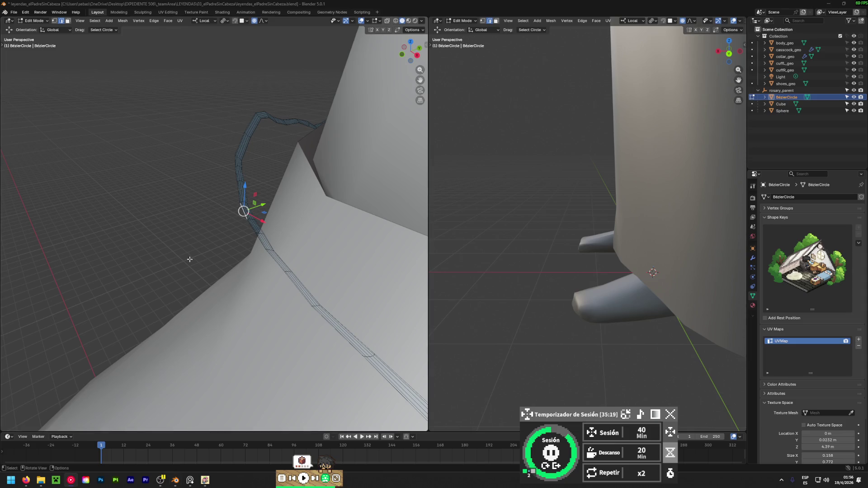
mouse_move(263, 206)
mouse_down()
mouse_move(314, 198)
mouse_move(298, 204)
mouse_up()
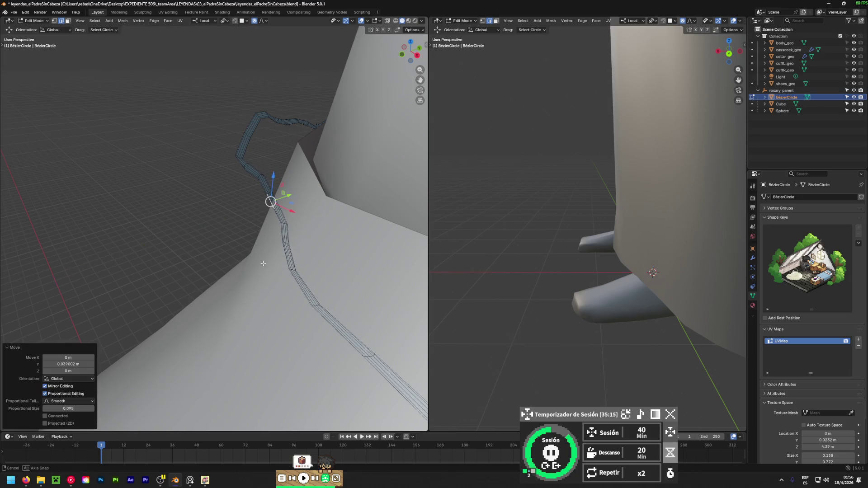
middle_drag(298, 205, 263, 199)
drag(272, 174, 272, 180)
middle_drag(273, 180, 276, 224)
- Move two more collar vertices along Z and Y (−0.009822 m), ending on a front view
click(276, 223)
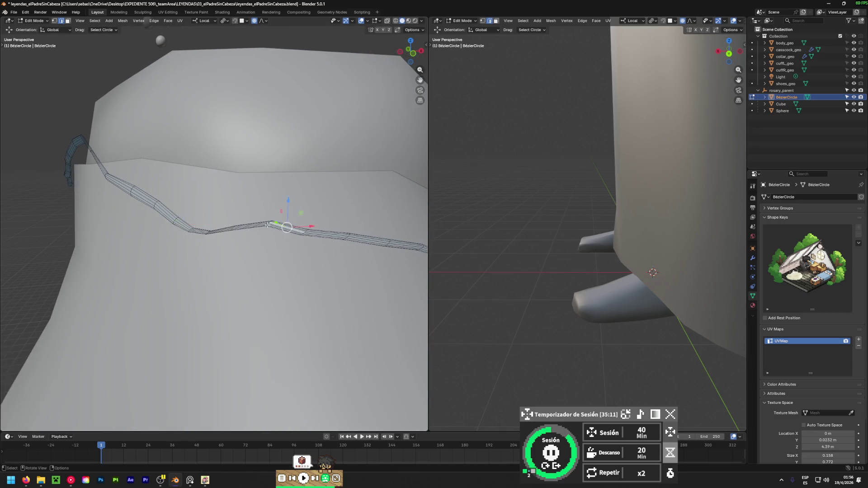
scroll(272, 218, up, 2)
drag(275, 194, 283, 207)
mouse_move(284, 207)
middle_down()
mouse_move(74, 246)
mouse_move(187, 247)
mouse_move(217, 222)
middle_up()
click(220, 216)
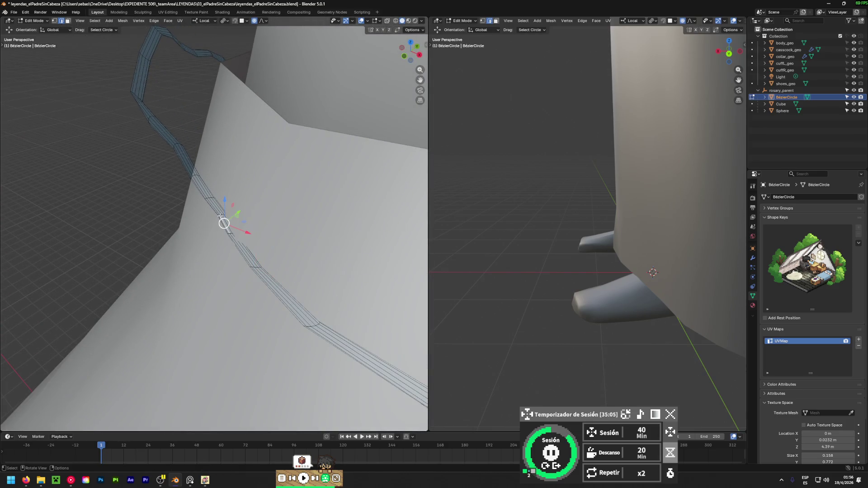
drag(238, 211, 233, 237)
mouse_move(217, 231)
middle_down()
mouse_move(383, 205)
mouse_move(307, 222)
middle_up()
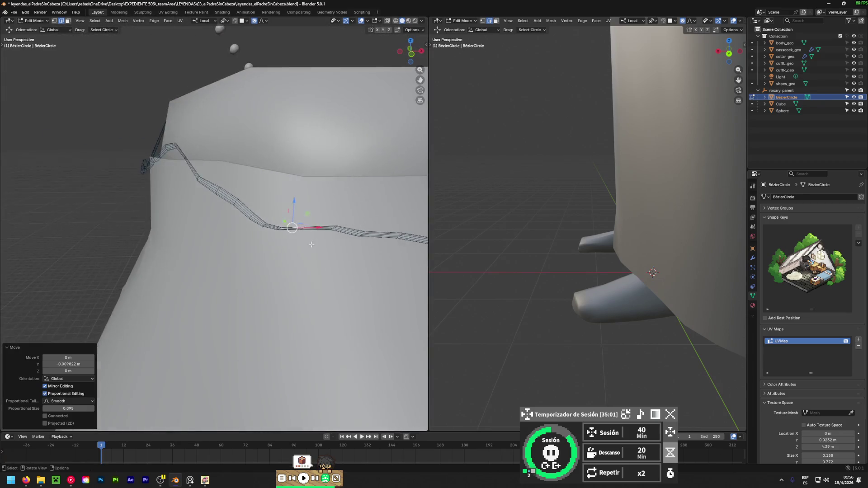
scroll(308, 222, down, 5)
mouse_move(256, 241)
middle_down()
mouse_move(22, 262)
mouse_move(337, 221)
mouse_move(48, 250)
middle_up()
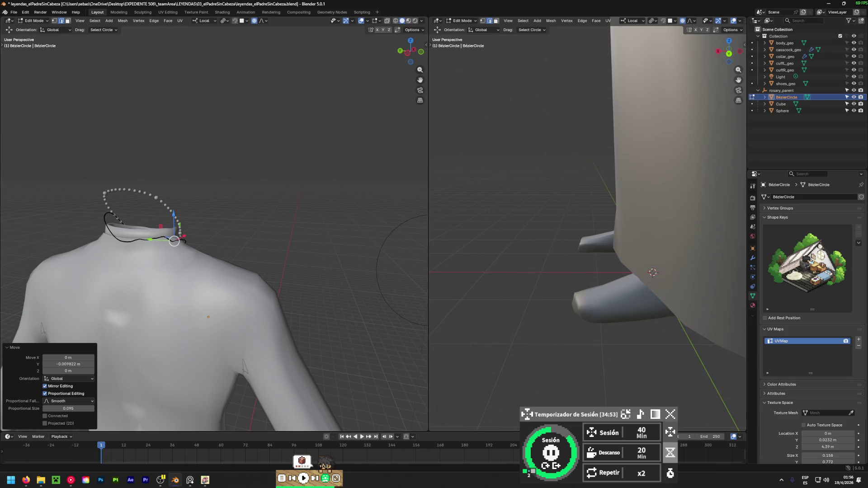
- Lower the first rosary curve point onto the front of the collar
middle_drag(271, 244, 225, 246)
scroll(225, 246, up, 5)
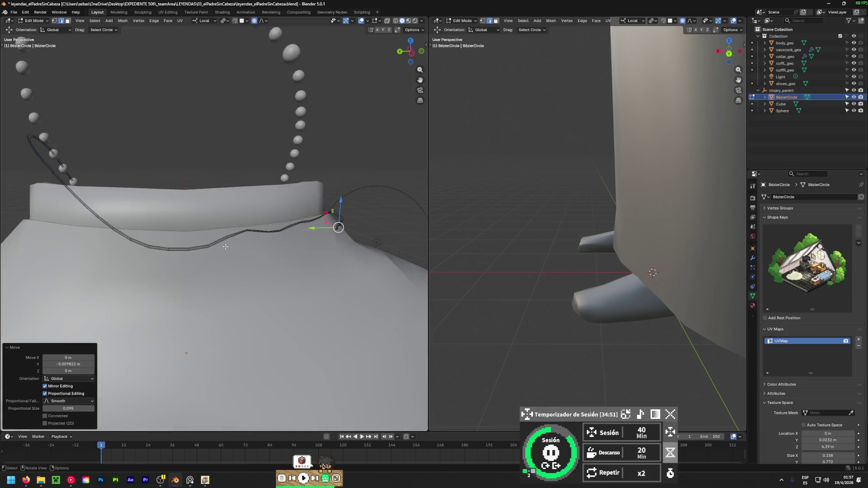
scroll(225, 246, up, 5)
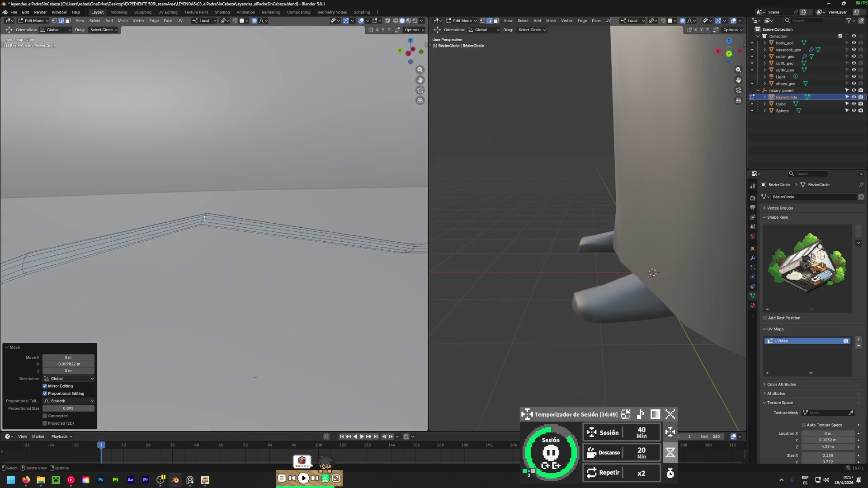
click(205, 219)
middle_drag(205, 218, 205, 221)
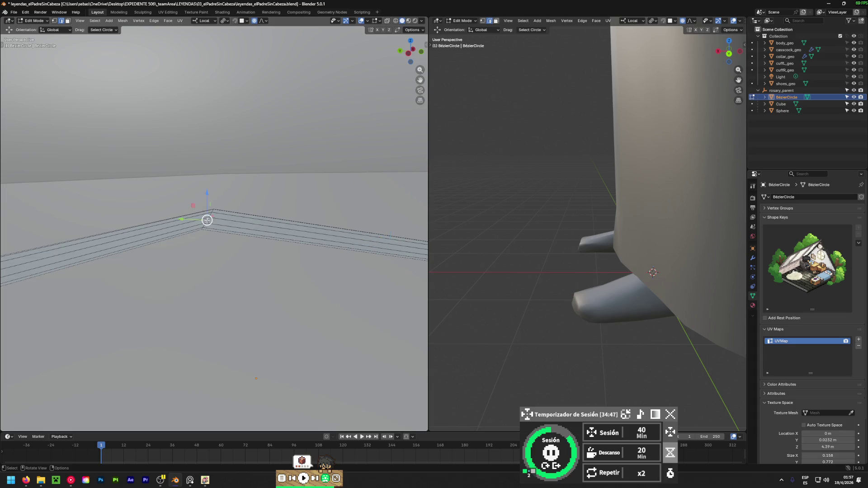
scroll(207, 220, down, 4)
drag(207, 194, 218, 209)
middle_drag(218, 209, 264, 227)
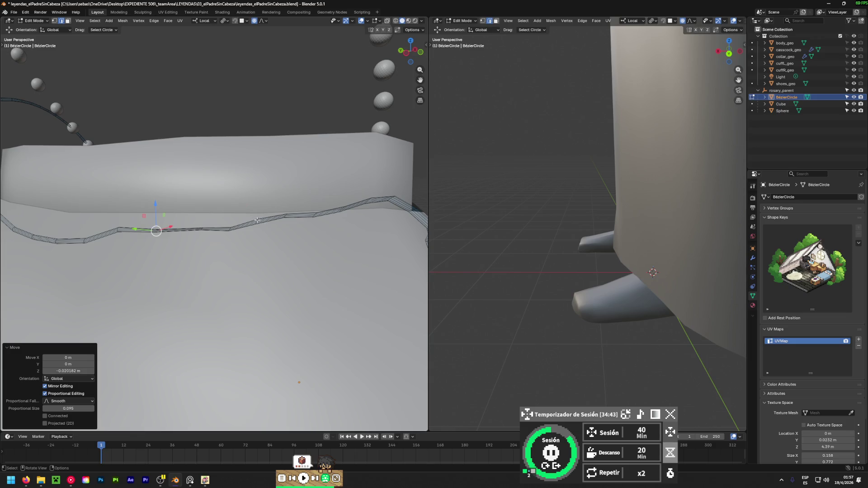
- Lower the next two curve points along Z so they rest on the collar
click(257, 220)
key(g)
key(z)
click(268, 236)
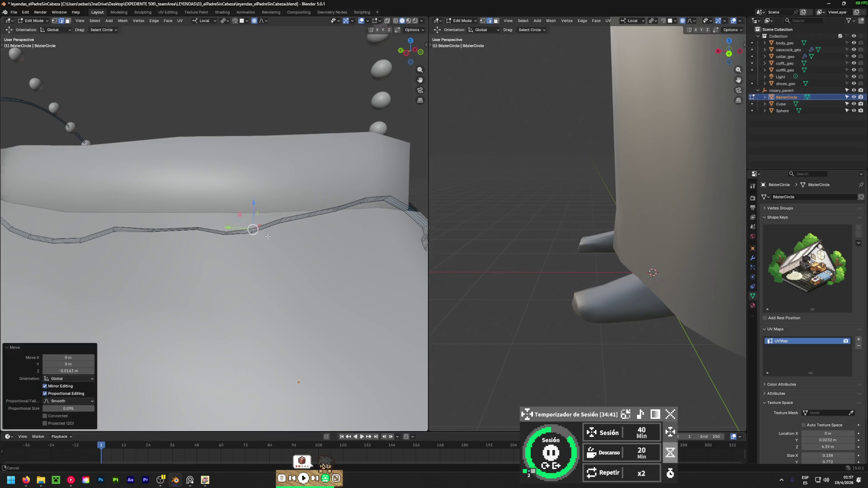
middle_drag(268, 236, 265, 232)
click(253, 199)
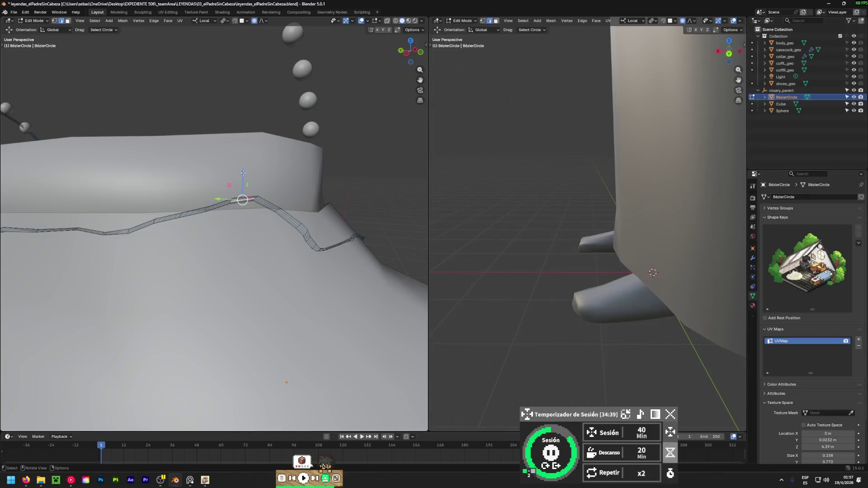
key(g)
key(z)
click(271, 226)
middle_drag(271, 226, 309, 233)
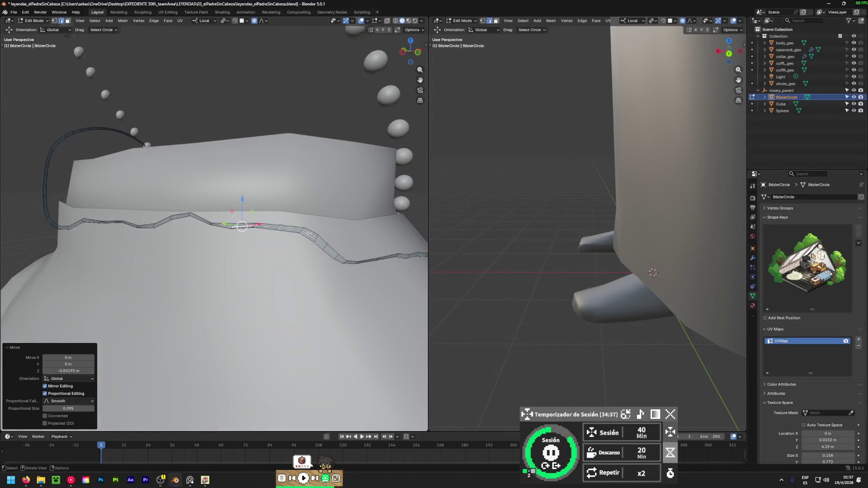
- Drop a further collar point straight down along Z
click(309, 234)
key(g)
key(z)
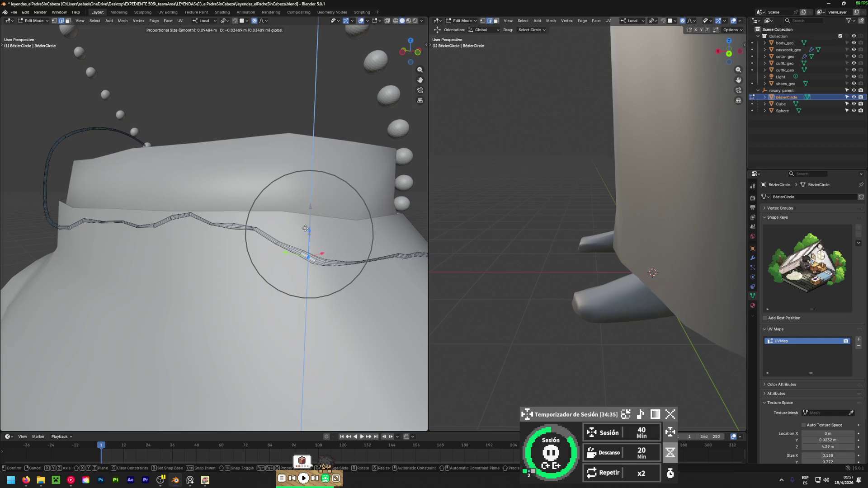
click(312, 226)
mouse_move(312, 226)
middle_down()
mouse_move(107, 282)
mouse_move(91, 300)
mouse_move(271, 285)
mouse_move(315, 235)
middle_up()
- Push the shoulder curve points along Y against the cassock cloth
click(275, 230)
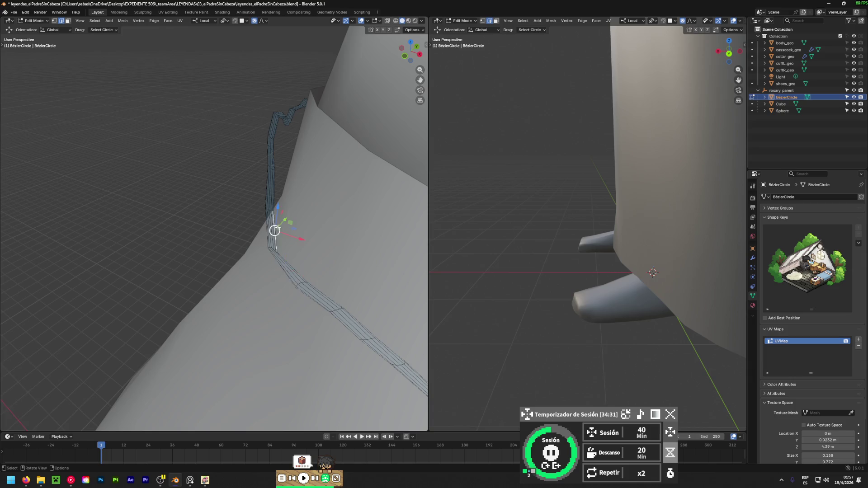
click(273, 212)
mouse_move(280, 183)
mouse_down()
mouse_move(290, 176)
mouse_move(333, 189)
mouse_move(321, 201)
mouse_up()
click(307, 275)
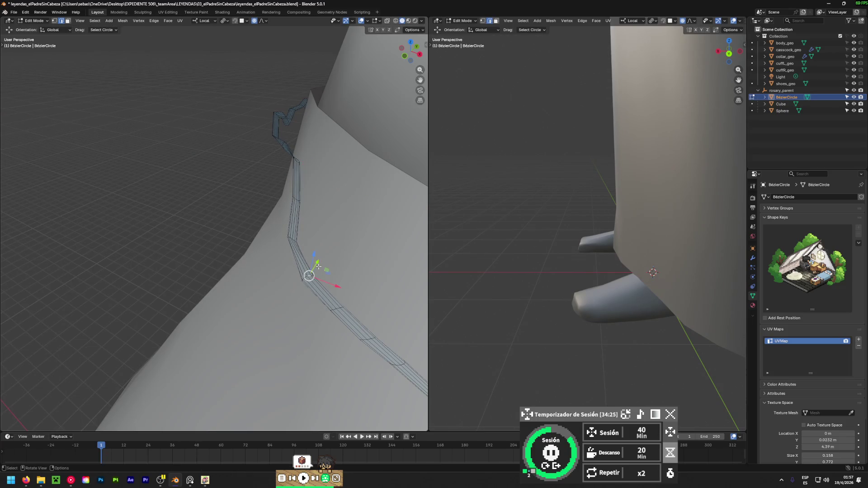
drag(318, 261, 363, 293)
mouse_move(363, 293)
middle_down()
mouse_move(252, 225)
mouse_move(333, 273)
middle_up()
- Nudge a higher shoulder point along X and Y
click(316, 234)
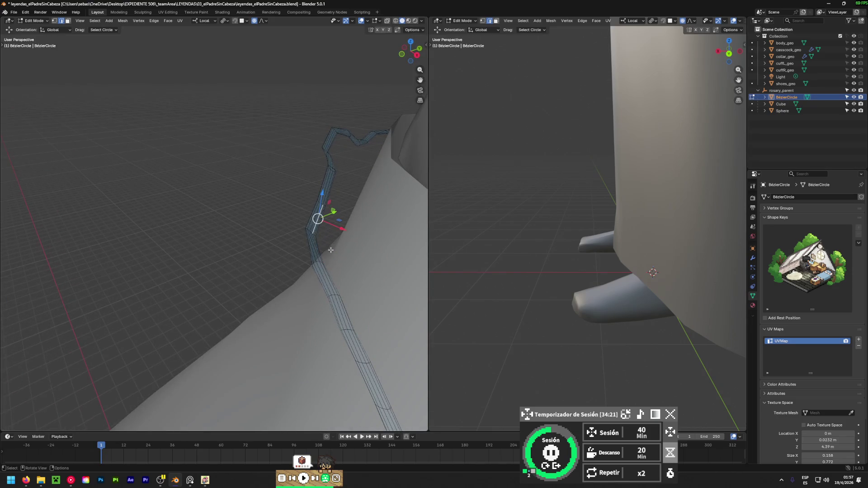
middle_drag(315, 233, 312, 244)
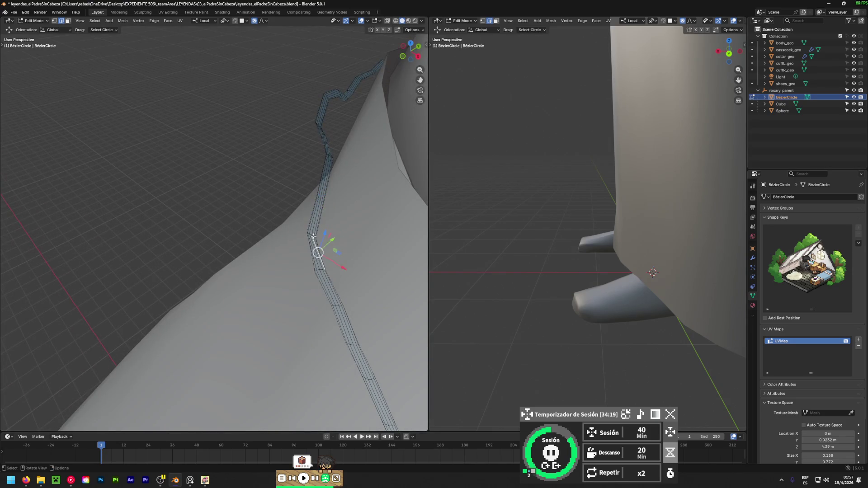
drag(329, 245, 343, 248)
mouse_move(350, 225)
mouse_down()
mouse_move(368, 217)
mouse_move(357, 224)
mouse_up()
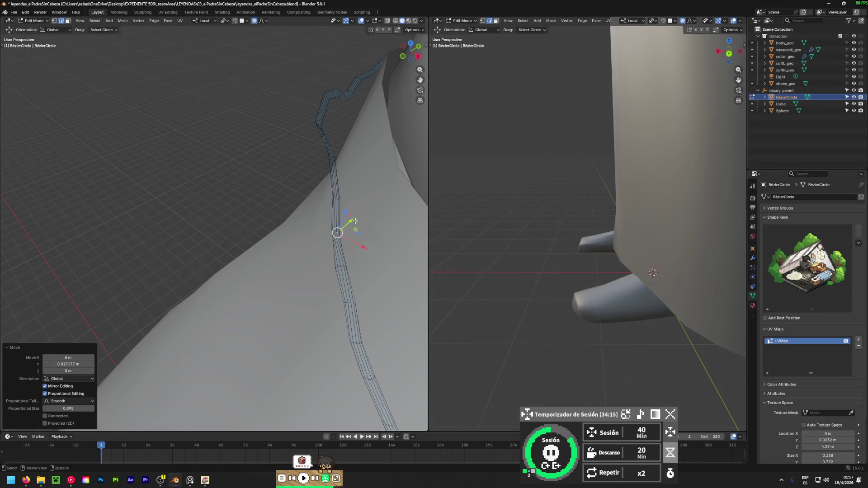
mouse_move(357, 223)
middle_down()
mouse_move(318, 256)
mouse_move(257, 252)
mouse_move(310, 233)
middle_up()
- Lower another collar point and shift it 0.004338 m in Y with falloff 0.095
click(310, 232)
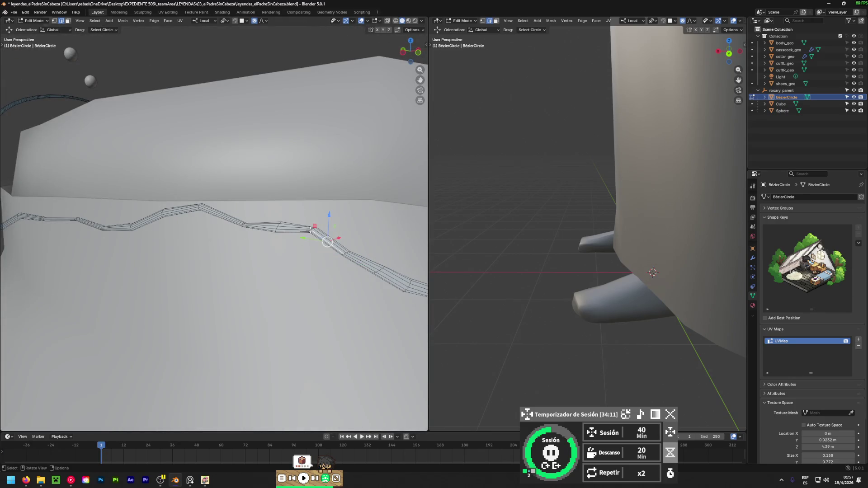
drag(312, 212, 305, 265)
mouse_move(304, 265)
middle_down()
mouse_move(247, 321)
mouse_move(308, 283)
middle_up()
drag(314, 277, 327, 270)
mouse_move(327, 271)
middle_down()
mouse_move(87, 267)
mouse_move(207, 312)
mouse_move(294, 298)
mouse_move(401, 301)
mouse_move(221, 256)
middle_up()
scroll(244, 253, down, 5)
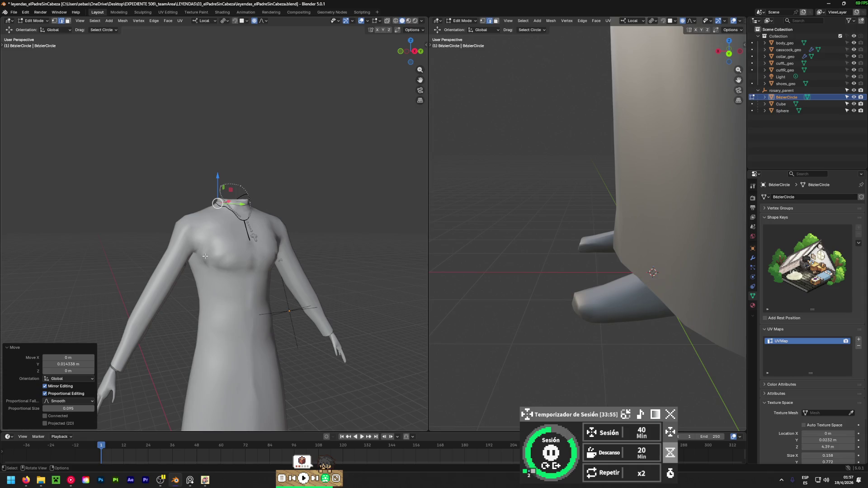
- Lower a collar curve point using an enlarged proportional falloff
middle_drag(272, 244, 179, 255)
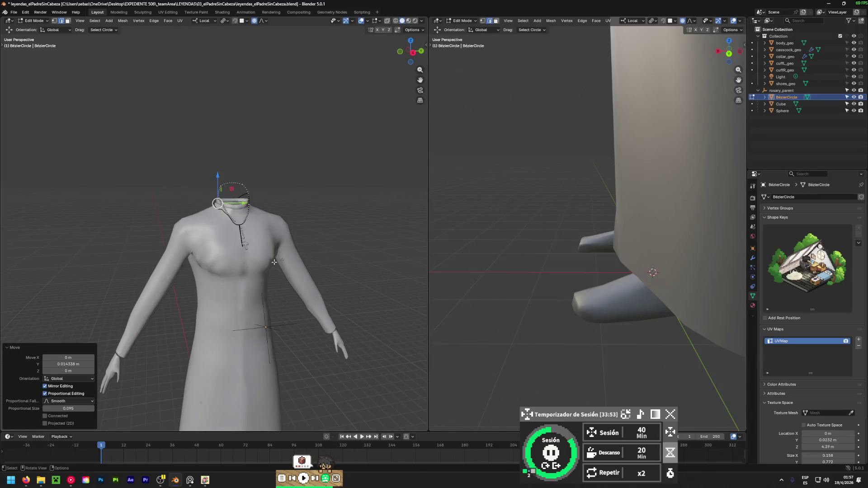
scroll(226, 239, up, 5)
middle_drag(189, 213, 153, 181)
scroll(154, 182, up, 4)
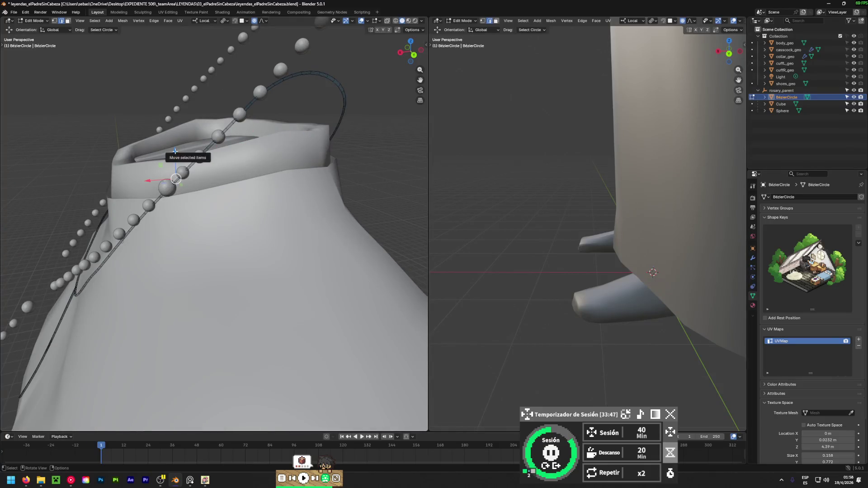
drag(175, 151, 181, 169)
right_click(182, 171)
key(g)
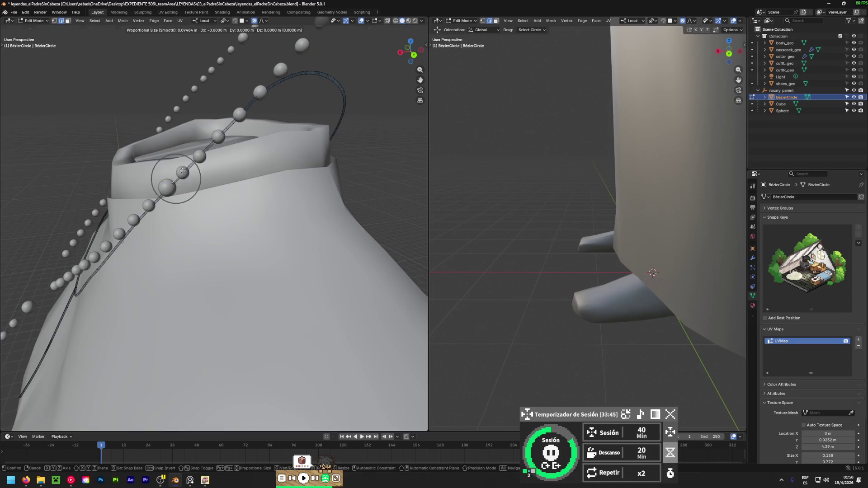
scroll(182, 171, down, 4)
click(183, 171)
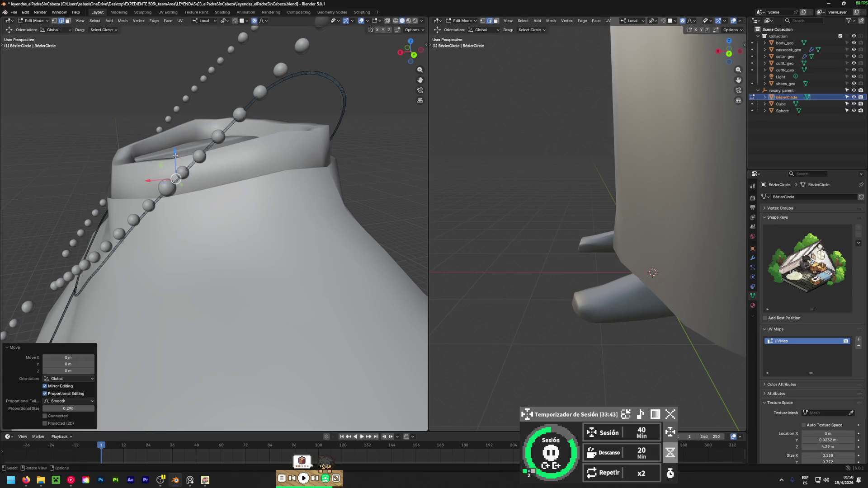
drag(175, 156, 179, 165)
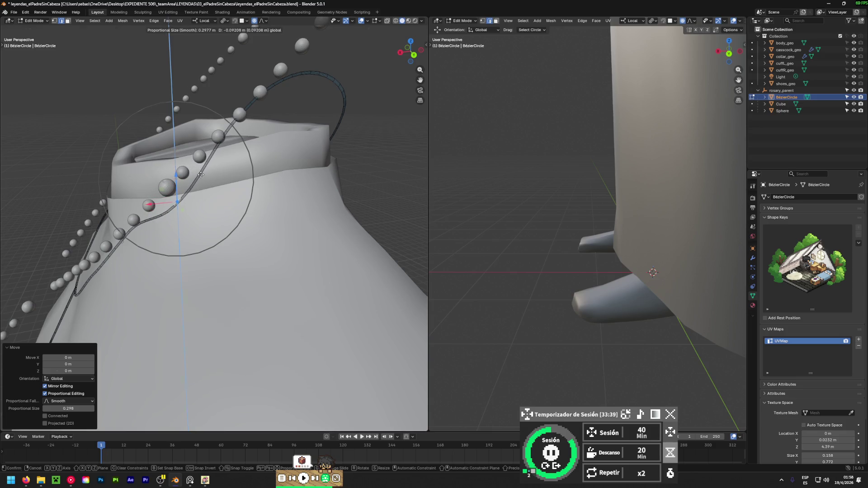
drag(201, 175, 200, 174)
middle_drag(200, 175, 203, 140)
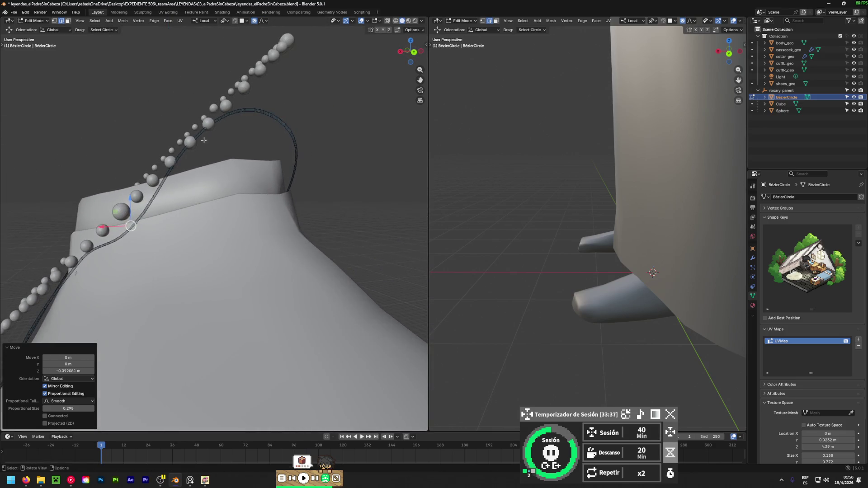
- Reposition another curve control point with a resized falloff
click(204, 130)
drag(205, 104, 212, 139)
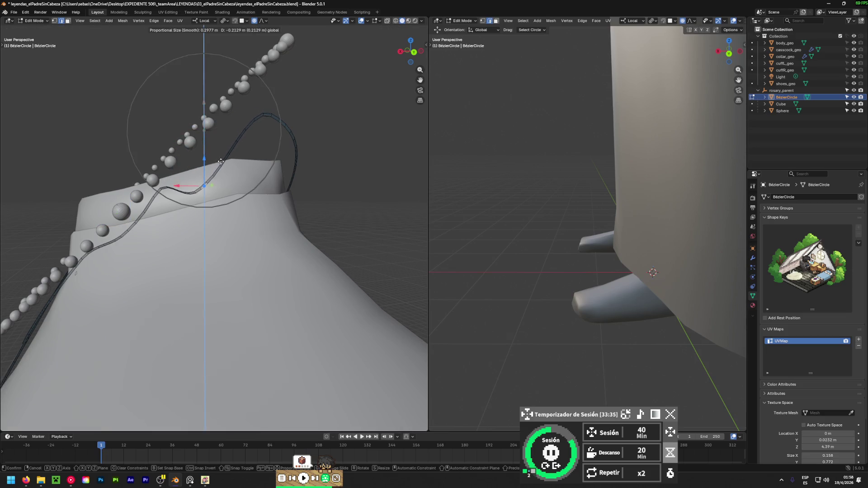
key(Escape)
key(g)
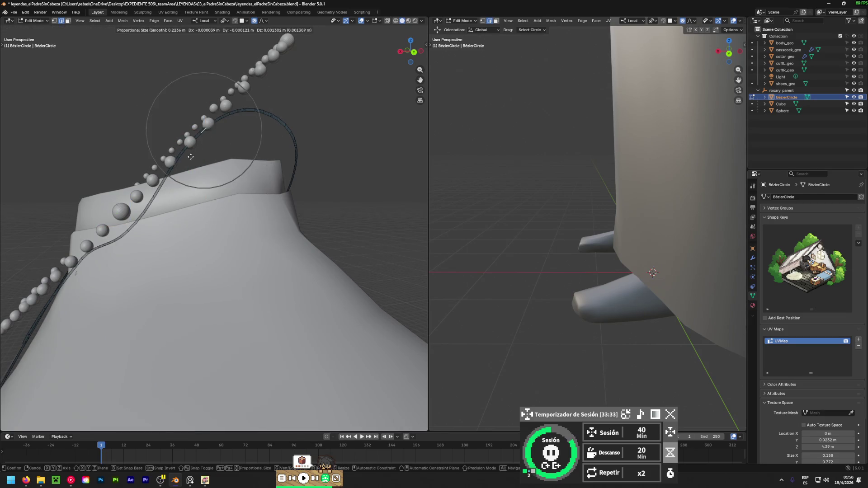
scroll(192, 172, down, 10)
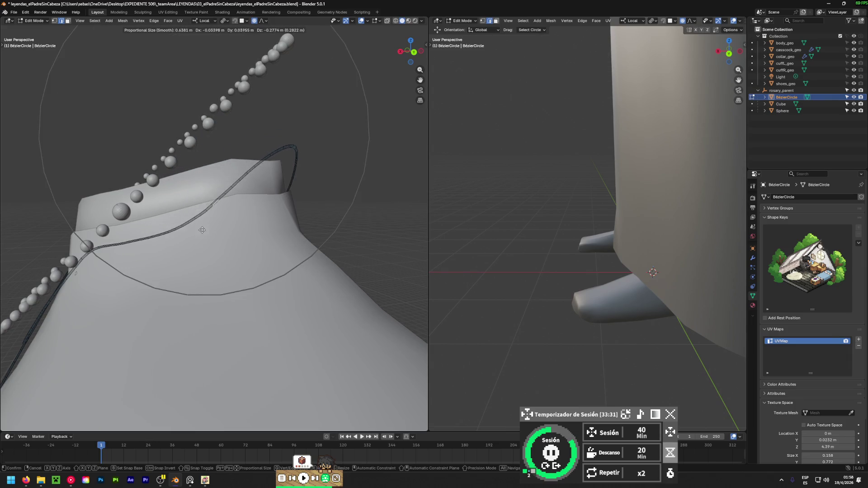
click(227, 221)
mouse_move(227, 221)
middle_down()
mouse_move(207, 302)
mouse_move(319, 297)
mouse_move(135, 254)
middle_up()
- Lower the selected points, shift them along Y and X, then raise them slightly
scroll(121, 248, up, 3)
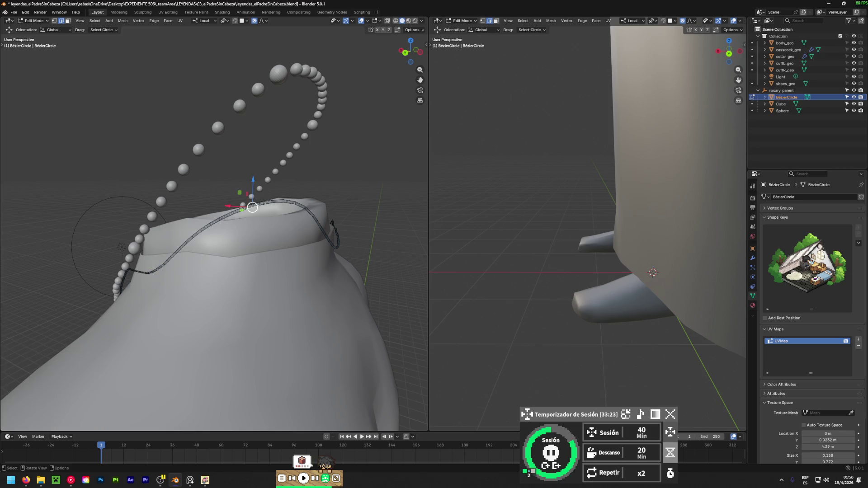
drag(255, 179, 255, 242)
middle_drag(255, 242, 190, 271)
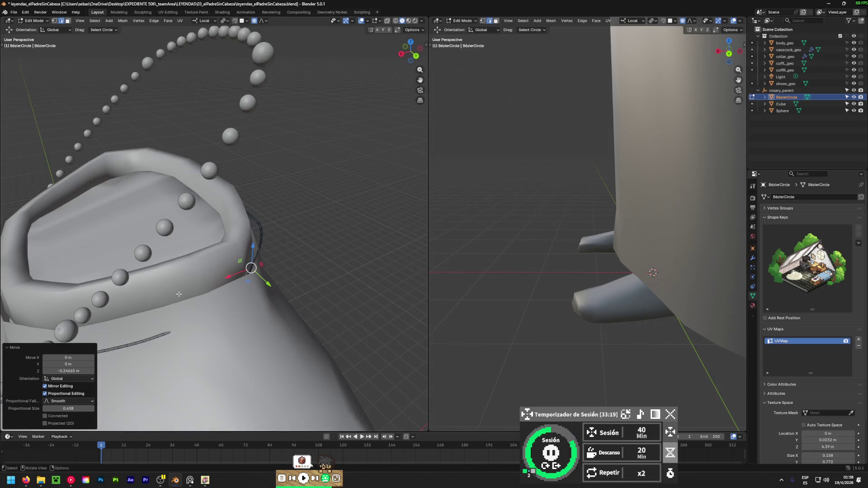
mouse_move(267, 283)
mouse_down()
mouse_move(270, 299)
mouse_move(248, 284)
mouse_up()
middle_drag(248, 284, 148, 240)
drag(254, 257, 258, 242)
mouse_move(258, 242)
middle_down()
mouse_move(44, 274)
mouse_move(68, 252)
mouse_move(25, 310)
mouse_move(42, 350)
mouse_move(172, 280)
middle_up()
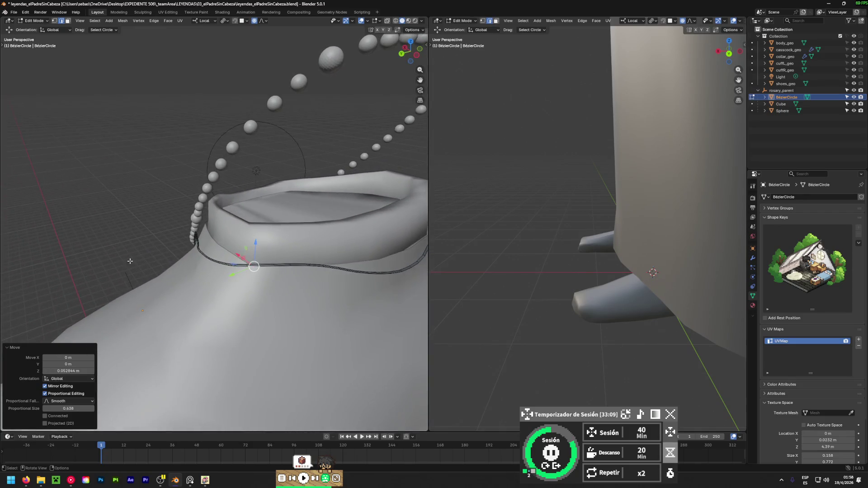
- Shift the rosary's end point along Y, then lower it 0.004724 m in Z
scroll(206, 257, up, 3)
scroll(207, 256, up, 3)
middle_drag(207, 256, 213, 310)
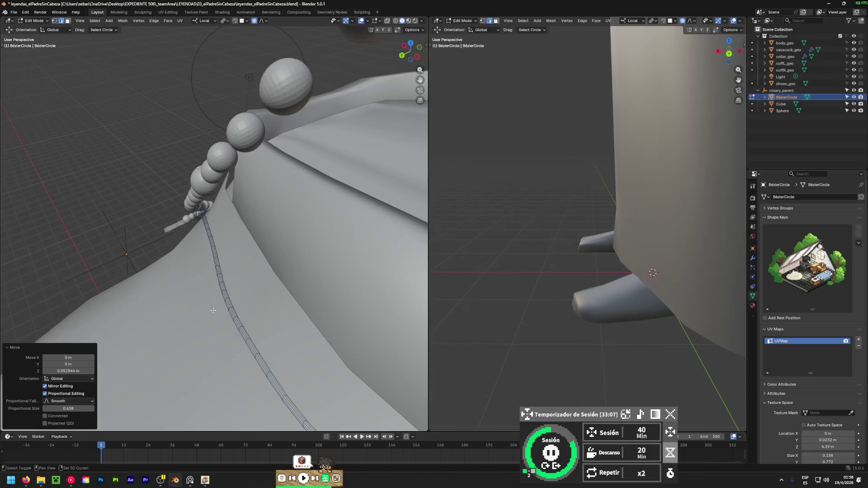
click(202, 208)
key(g)
key(y)
click(205, 201)
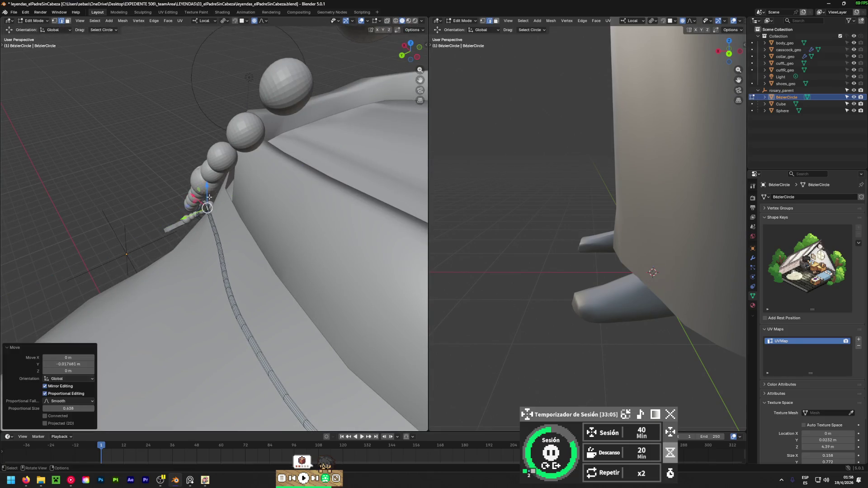
key(g)
key(z)
click(199, 204)
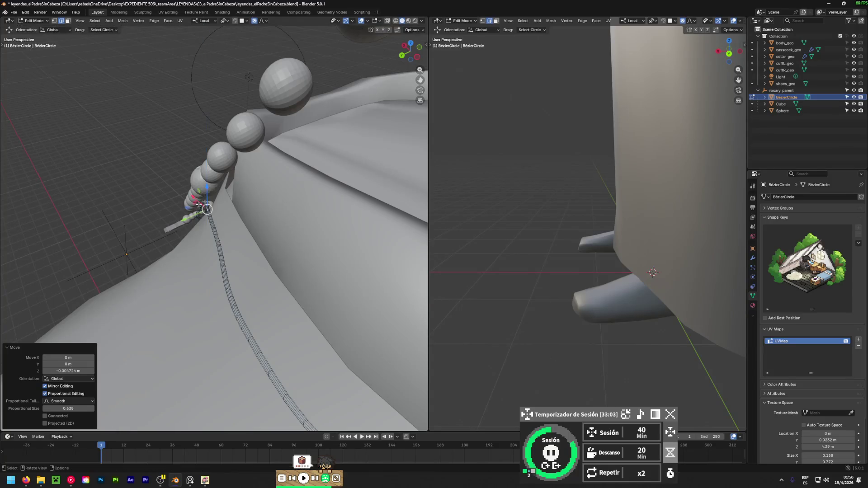
scroll(178, 243, down, 8)
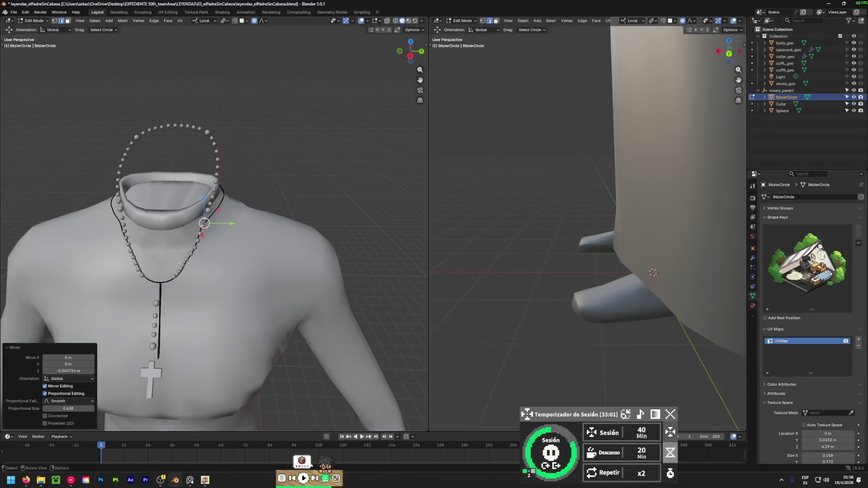
- Move a cord point lying on the collar with an enlarged soft falloff
mouse_move(136, 257)
middle_down()
mouse_move(113, 267)
mouse_move(83, 194)
mouse_move(361, 200)
mouse_move(27, 213)
mouse_move(398, 228)
middle_up()
middle_drag(452, 246, 548, 248)
mouse_move(299, 236)
middle_down()
mouse_move(371, 256)
mouse_move(104, 184)
mouse_move(180, 218)
mouse_move(289, 246)
mouse_move(180, 213)
middle_up()
scroll(156, 172, up, 5)
click(149, 164)
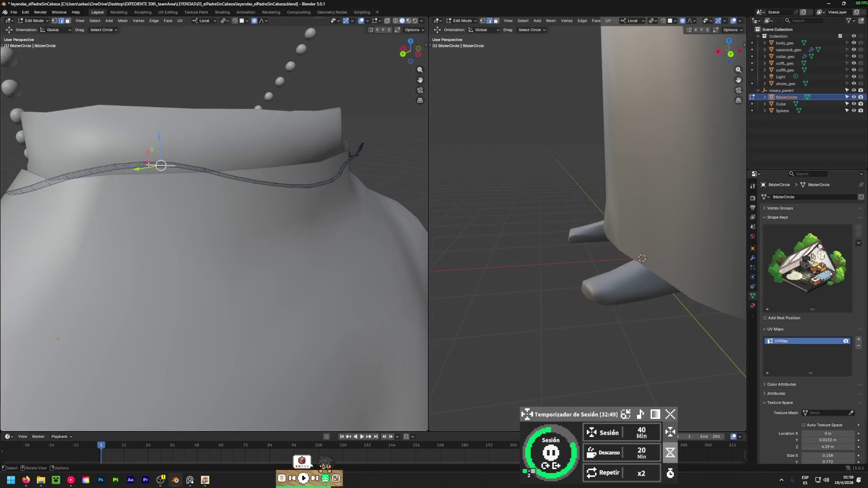
key(g)
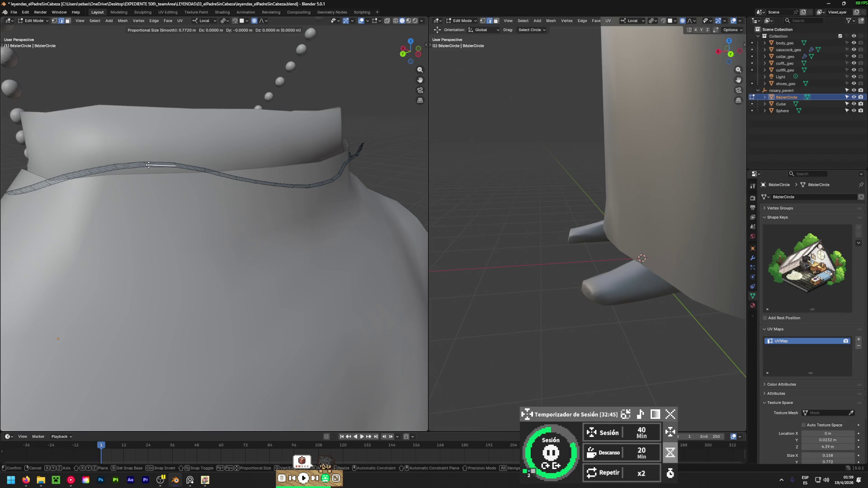
scroll(149, 164, up, 13)
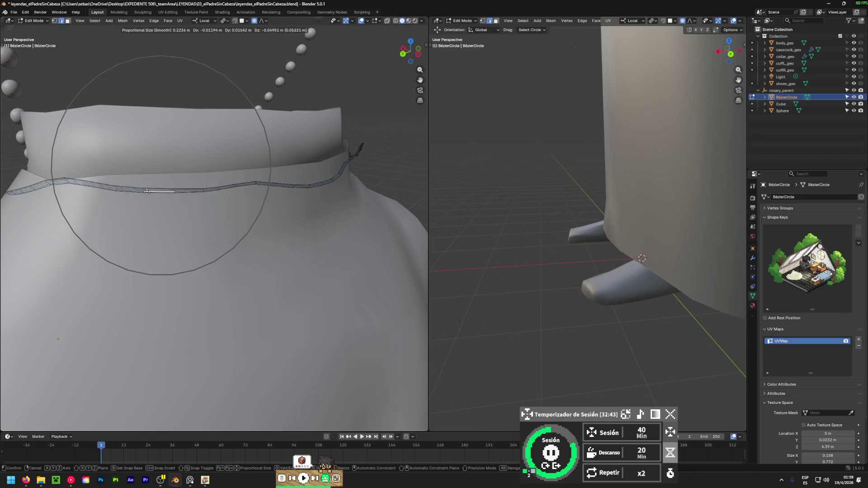
click(149, 191)
- Slide the cord point left and up against the collar and along the shoulder
scroll(154, 190, up, 5)
middle_drag(156, 190, 160, 197)
drag(160, 189, 151, 190)
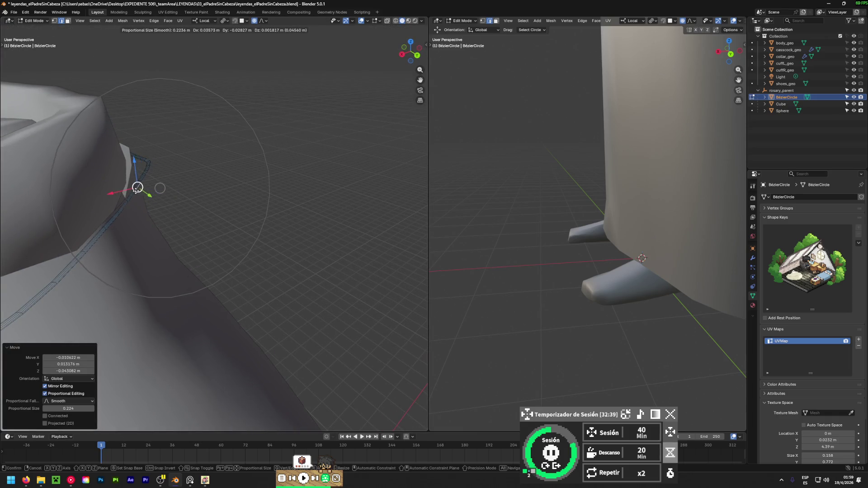
middle_drag(140, 189, 139, 188)
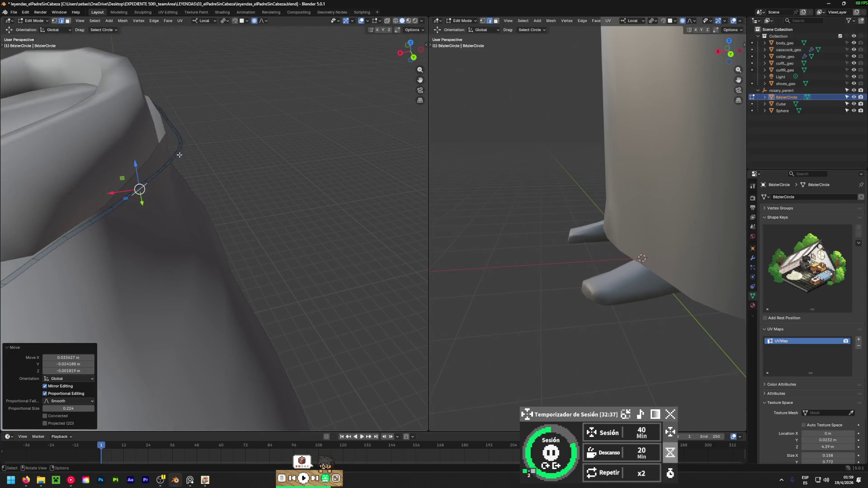
click(171, 150)
mouse_move(171, 150)
middle_down()
mouse_move(163, 181)
mouse_move(149, 193)
middle_up()
drag(167, 155, 166, 151)
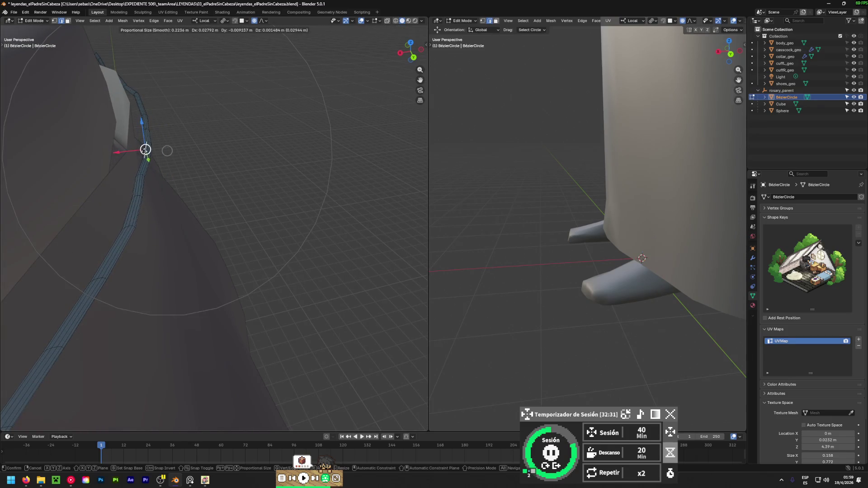
click(167, 150)
- Shift the selected cord points near the neck with soft falloff
middle_drag(184, 130, 174, 145)
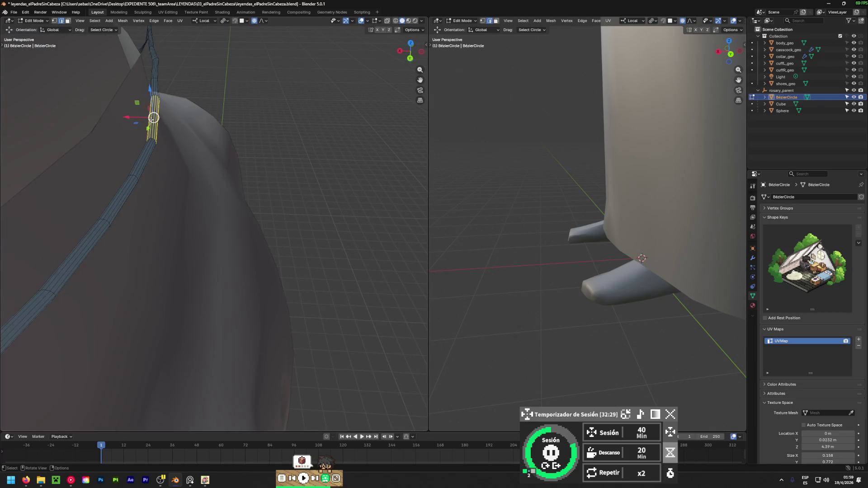
drag(153, 118, 151, 117)
middle_drag(151, 118, 164, 132)
scroll(177, 122, up, 4)
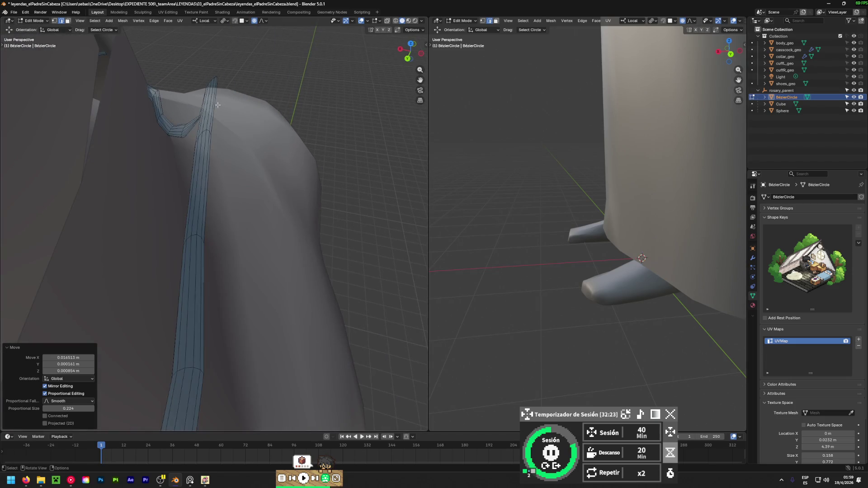
scroll(218, 105, down, 5)
mouse_move(218, 105)
middle_down()
mouse_move(174, 113)
mouse_move(244, 178)
middle_up()
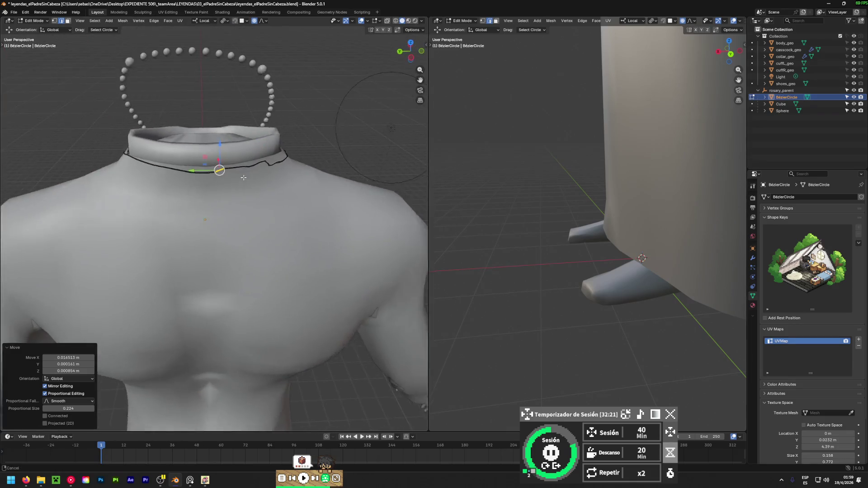
scroll(226, 163, up, 5)
middle_drag(216, 149, 169, 116)
scroll(170, 115, up, 2)
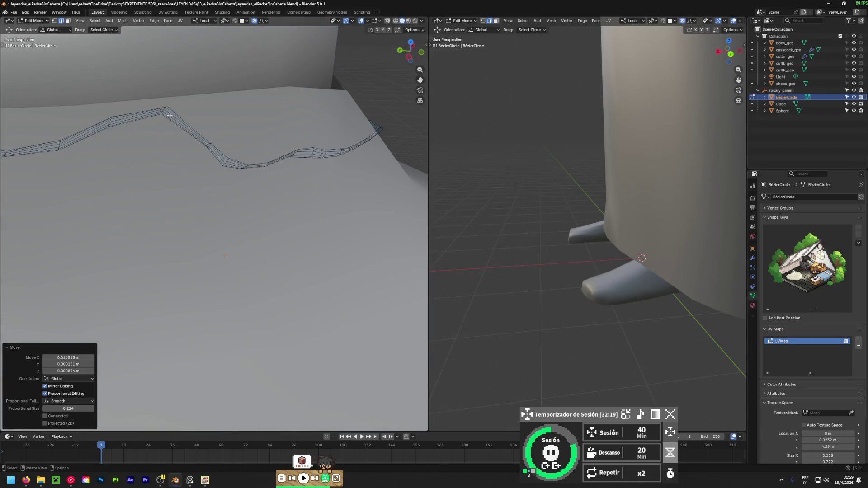
- Lower a point on the wavy cord and slide it sideways along X
alt+click(162, 110)
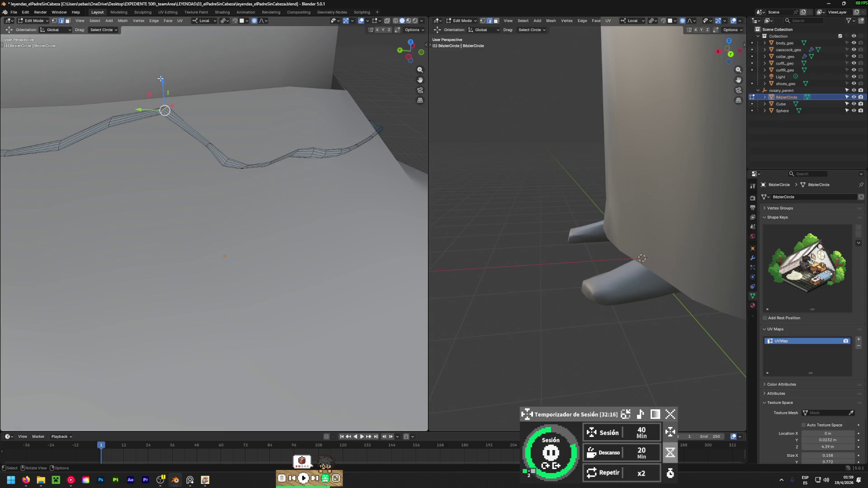
drag(160, 79, 160, 88)
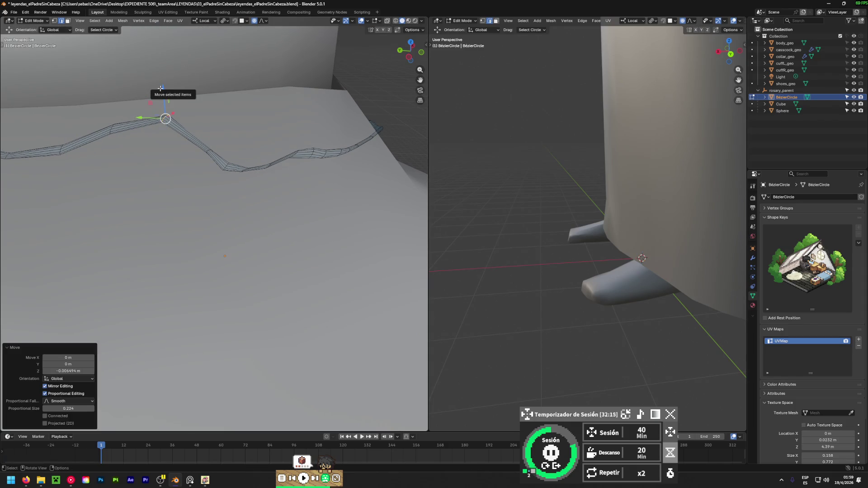
key(g)
scroll(160, 88, up, 10)
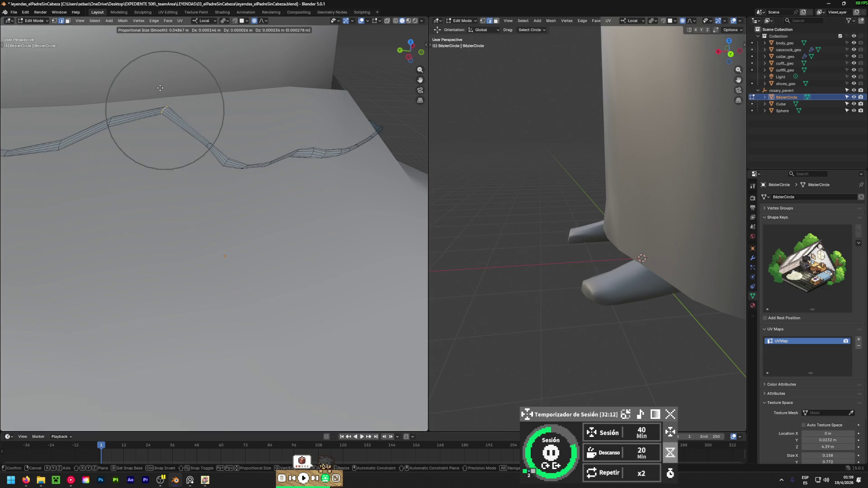
scroll(160, 87, up, 3)
click(155, 112)
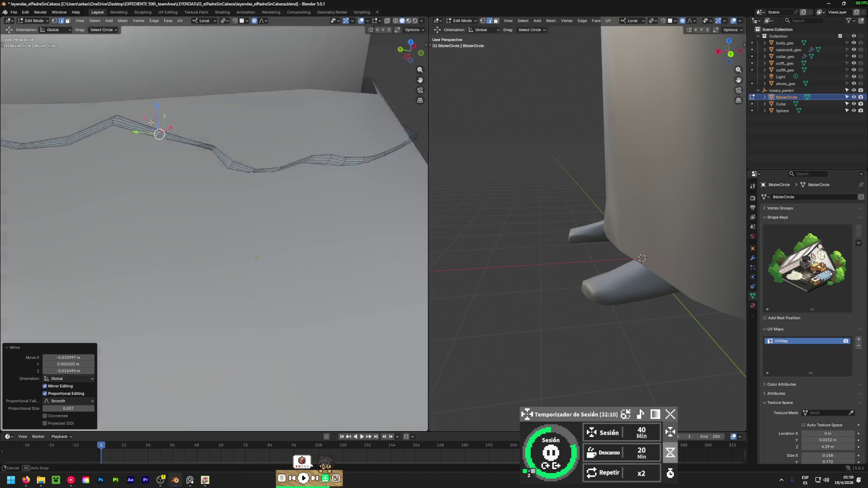
mouse_move(155, 112)
middle_down()
mouse_move(182, 140)
mouse_move(241, 141)
middle_up()
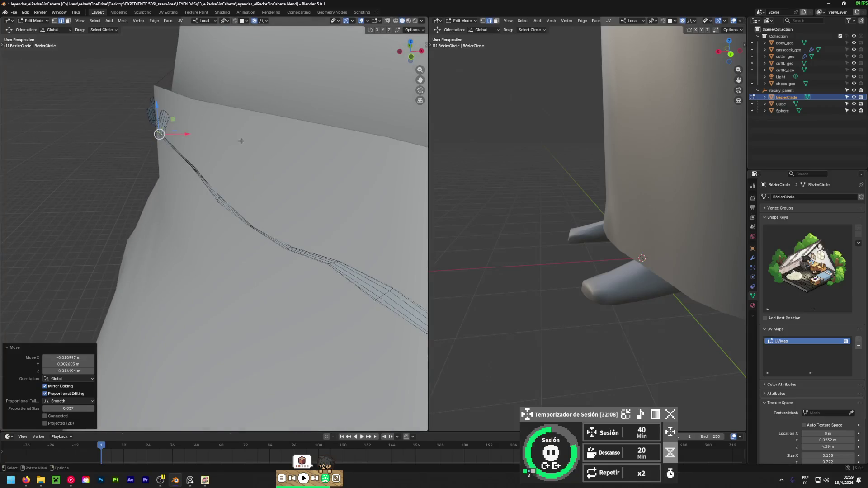
drag(186, 134, 206, 136)
middle_drag(206, 136, 57, 141)
- Pull two more cord points down, the last 0.004242 m in Z with falloff 0.037
click(123, 124)
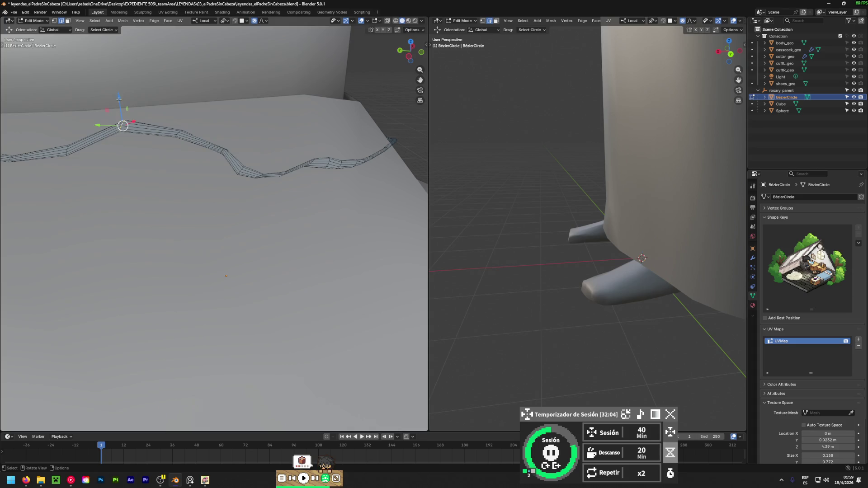
drag(118, 99, 119, 114)
click(179, 134)
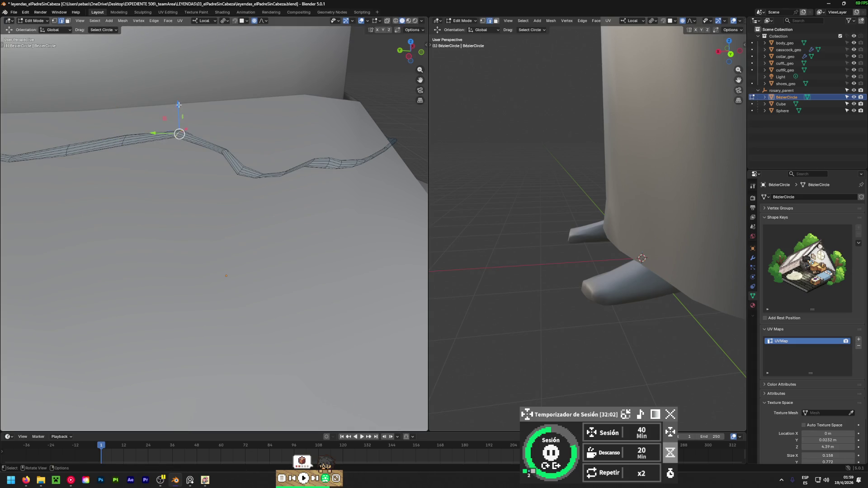
drag(178, 104, 179, 111)
mouse_move(178, 111)
middle_down()
mouse_move(237, 194)
mouse_move(168, 162)
middle_up()
- Rotate the selected cord ring by -37.4°, then -52.9°, so it lies flat against the cassock
alt+click(172, 160)
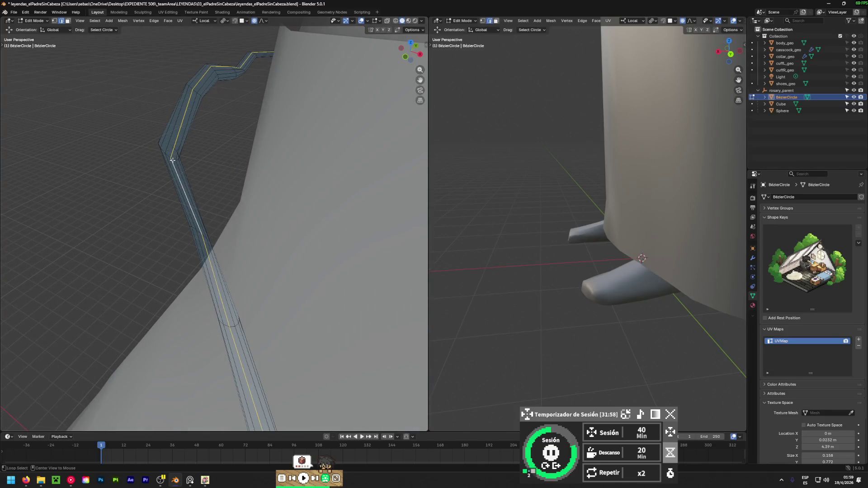
key(r)
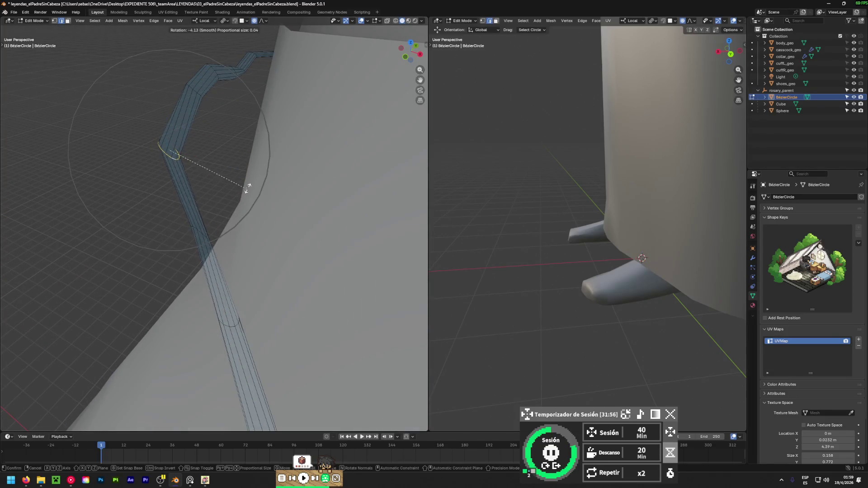
click(242, 141)
middle_drag(244, 138, 236, 139)
key(ctrl+z)
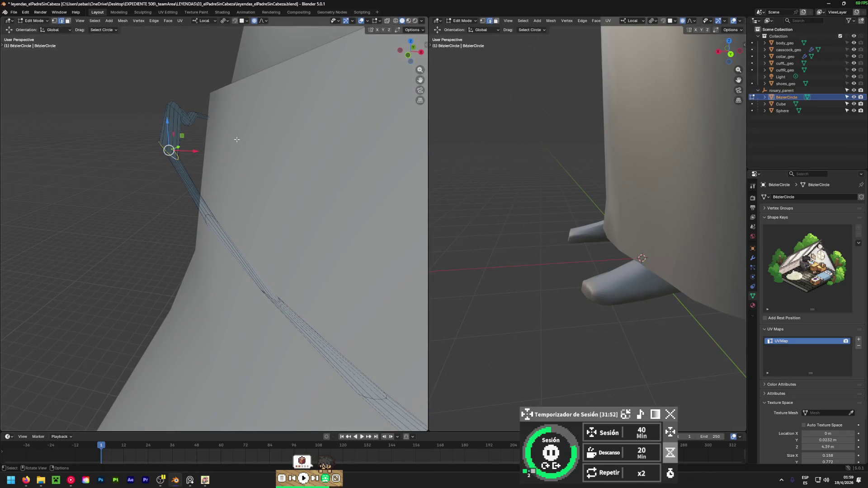
middle_drag(215, 147, 222, 155)
key(r)
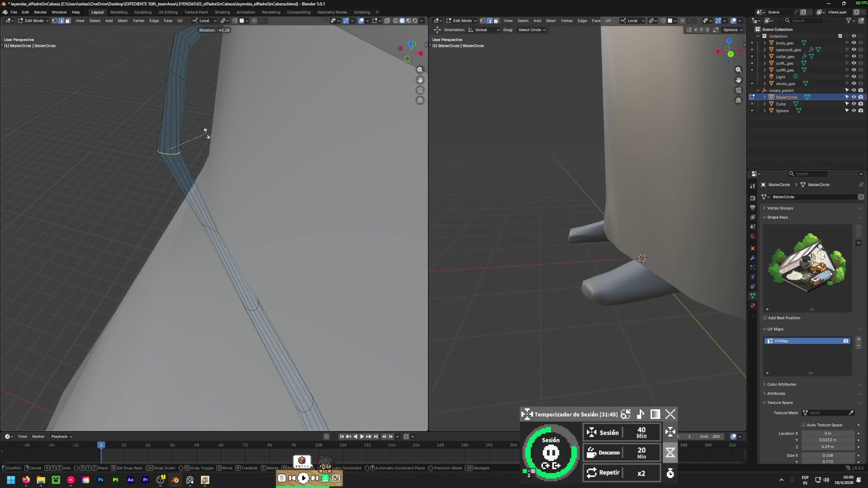
click(205, 135)
mouse_move(189, 178)
middle_down()
mouse_move(184, 186)
mouse_move(362, 207)
middle_up()
key(r)
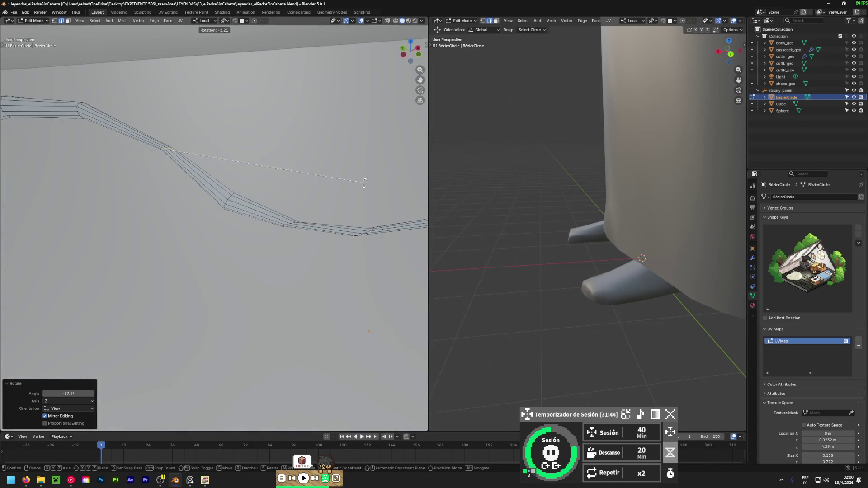
click(225, 103)
mouse_move(167, 148)
middle_down()
mouse_move(31, 151)
mouse_move(172, 161)
middle_up()
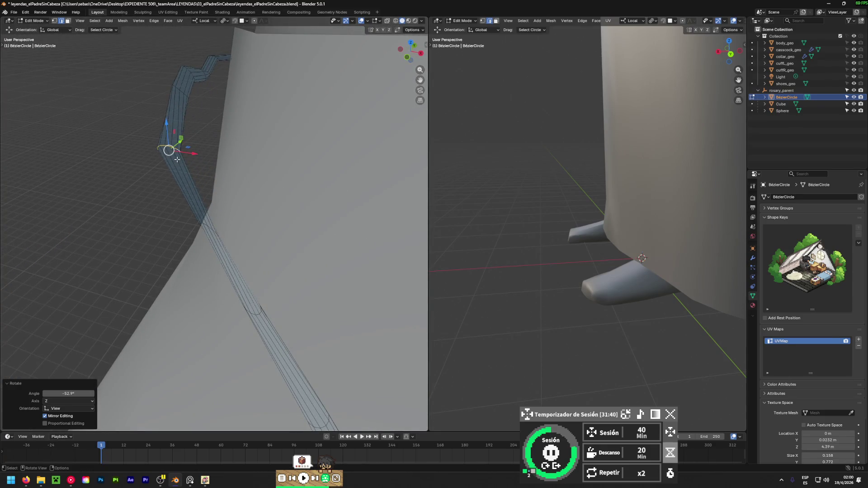
- Squeeze the ring along X and Z with the Transform tool handles, then move it into place
key(shift+s)
key(shift+space)
click(158, 167)
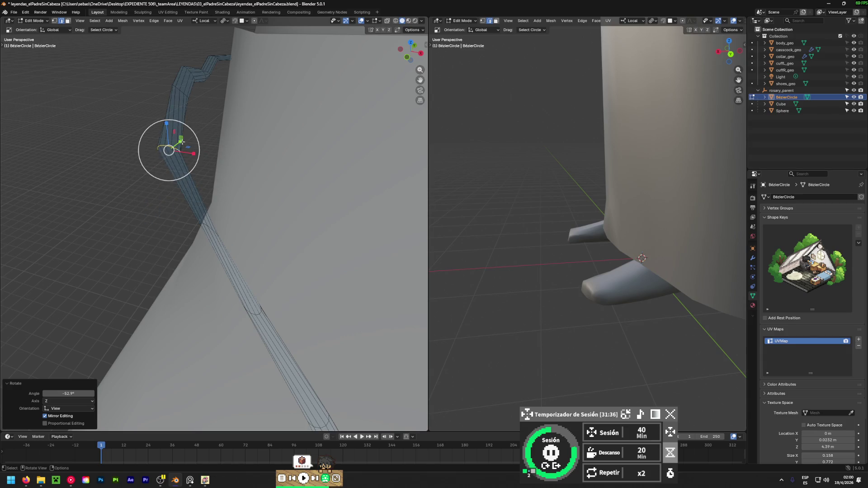
drag(194, 154, 180, 154)
middle_drag(180, 153, 154, 123)
drag(167, 123, 171, 149)
mouse_move(170, 149)
middle_down()
mouse_move(165, 218)
mouse_move(194, 218)
middle_up()
key(g)
click(176, 217)
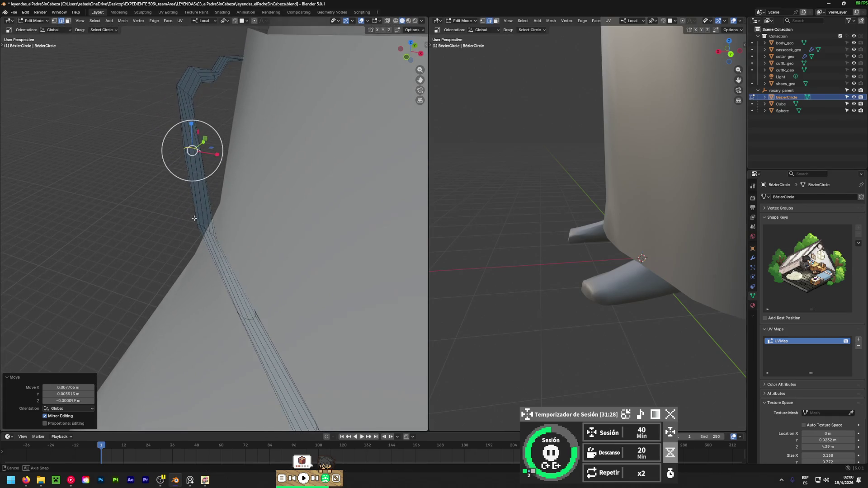
- Nudge two rings further down the cord flush against the cassock along the shoulder slope
alt+click(205, 228)
key(g)
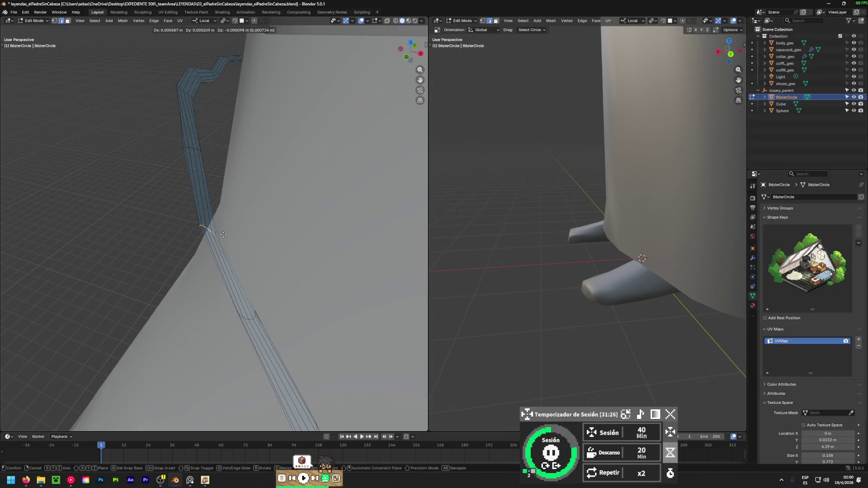
click(254, 278)
mouse_move(254, 278)
middle_down()
mouse_move(343, 194)
mouse_move(110, 136)
mouse_move(294, 171)
mouse_move(344, 218)
mouse_move(202, 167)
middle_up()
key(g)
click(296, 175)
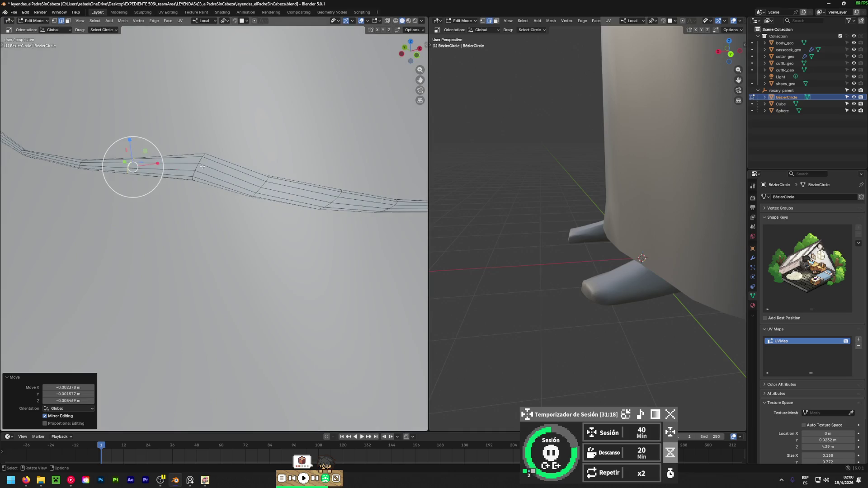
shift+click(198, 165)
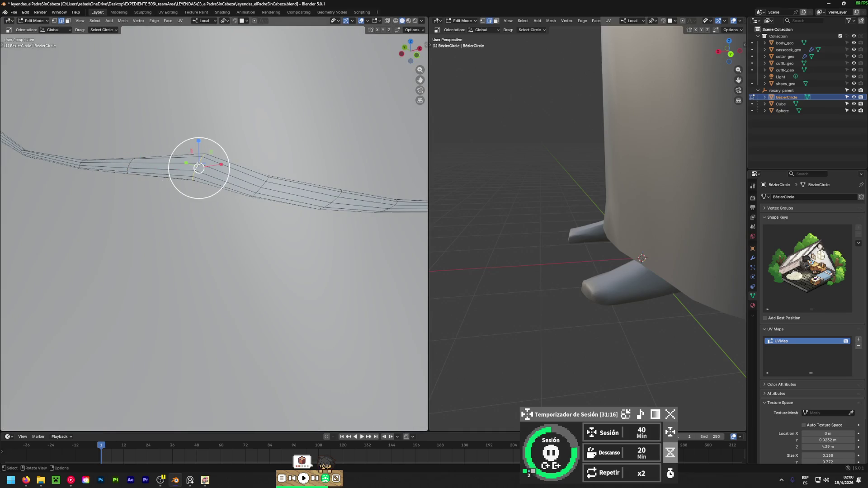
key(g)
click(200, 168)
mouse_move(200, 168)
middle_down()
mouse_move(415, 195)
mouse_move(182, 195)
middle_up()
- Move a lengthwise loop of the chain strip onto the body surface and check its fit
key(Left)
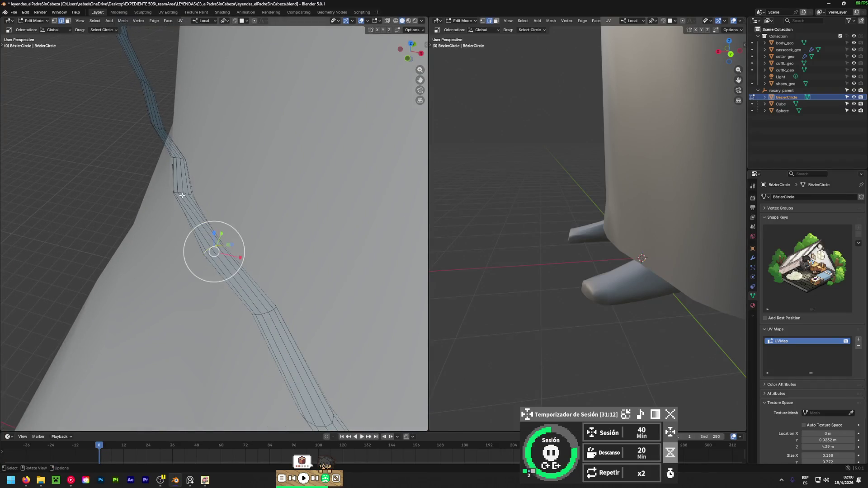
alt+click(183, 195)
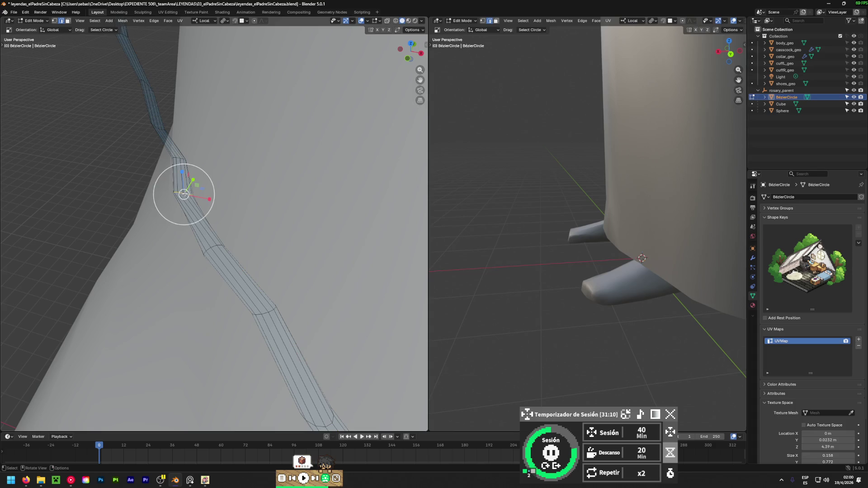
key(g)
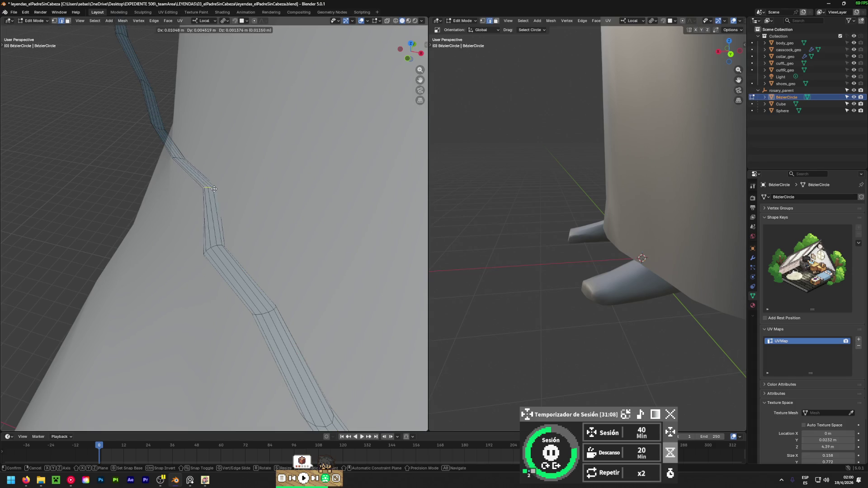
click(199, 186)
mouse_move(199, 186)
middle_down()
mouse_move(175, 63)
mouse_move(192, 81)
middle_up()
key(g)
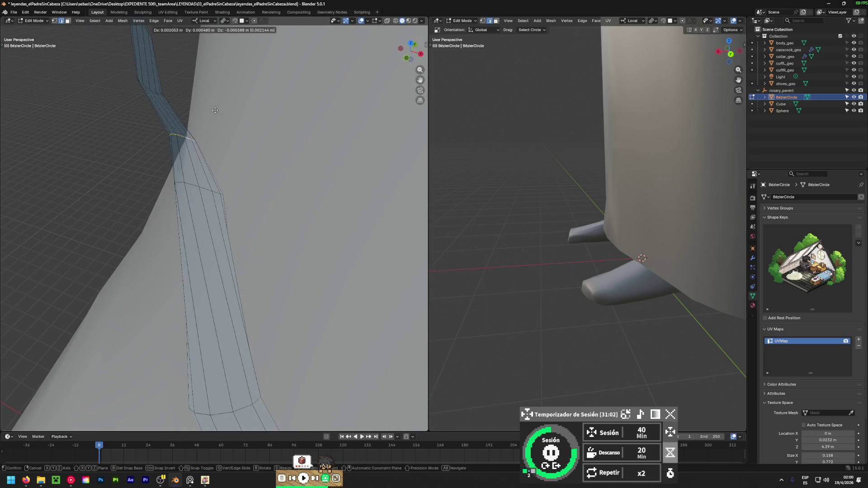
click(217, 109)
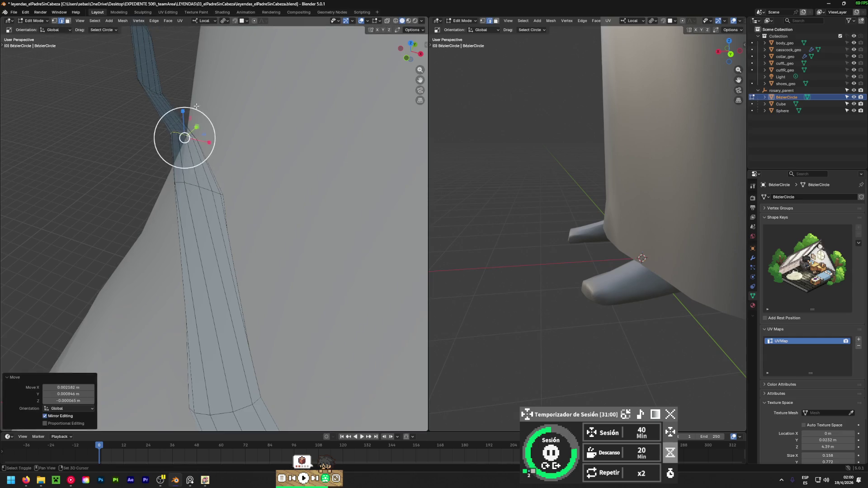
mouse_move(184, 140)
middle_down()
mouse_move(155, 330)
mouse_move(150, 198)
mouse_move(128, 213)
mouse_move(145, 194)
mouse_move(162, 205)
mouse_move(146, 170)
mouse_move(163, 190)
mouse_move(170, 172)
mouse_move(186, 213)
mouse_move(195, 192)
mouse_move(157, 202)
middle_up()
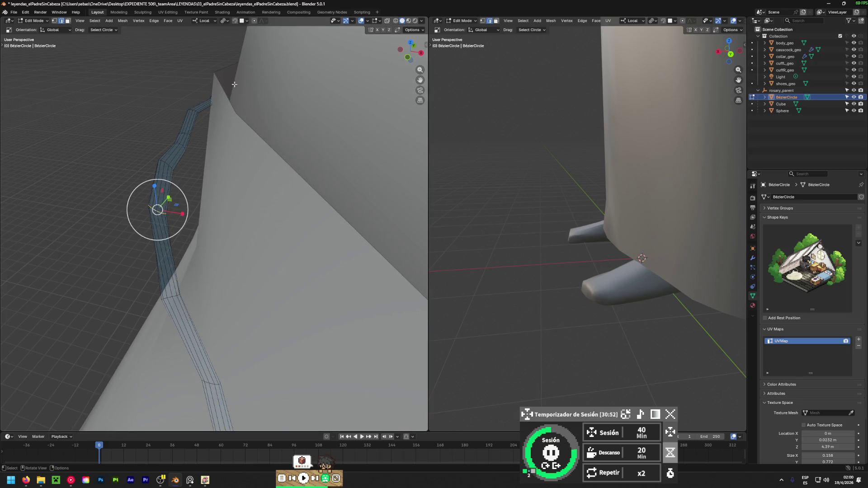
- Redo the chain section's proportional-falloff move with a smaller falloff radius so it fits snugly
key(g)
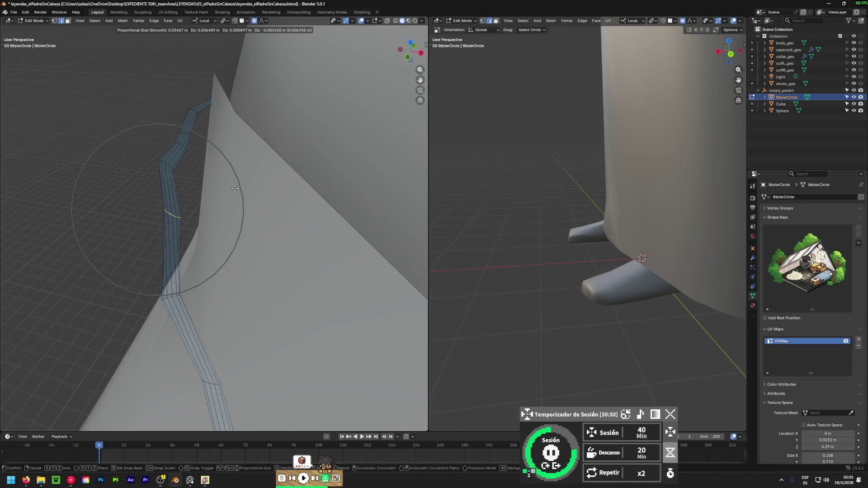
click(236, 189)
key(ctrl+z)
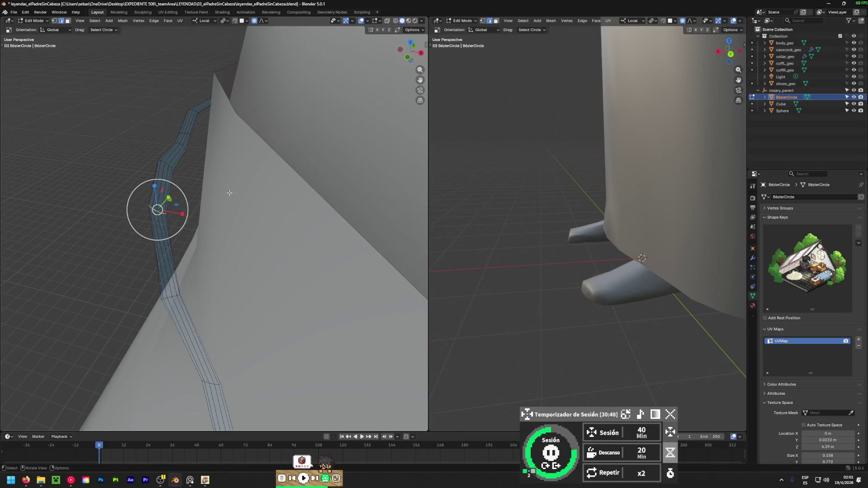
key(g)
scroll(236, 193, down, 6)
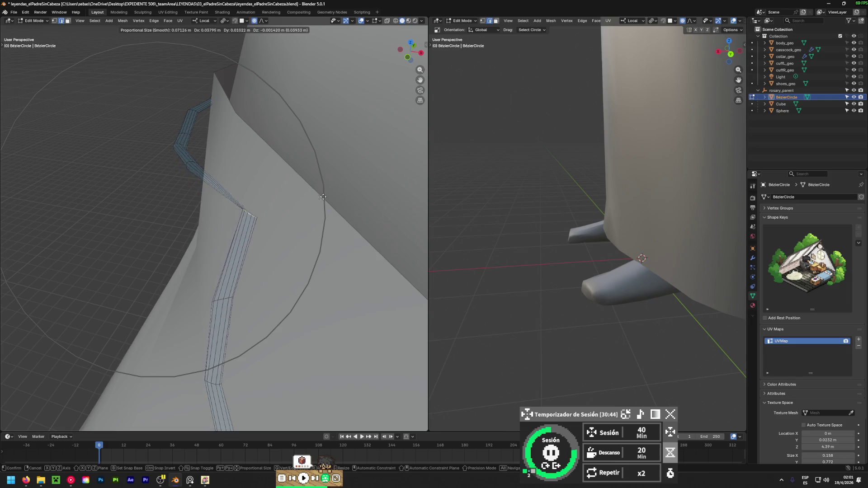
click(298, 206)
middle_drag(299, 205, 172, 244)
- Shift a different section of the chain onto the body
click(146, 156)
alt+click(144, 154)
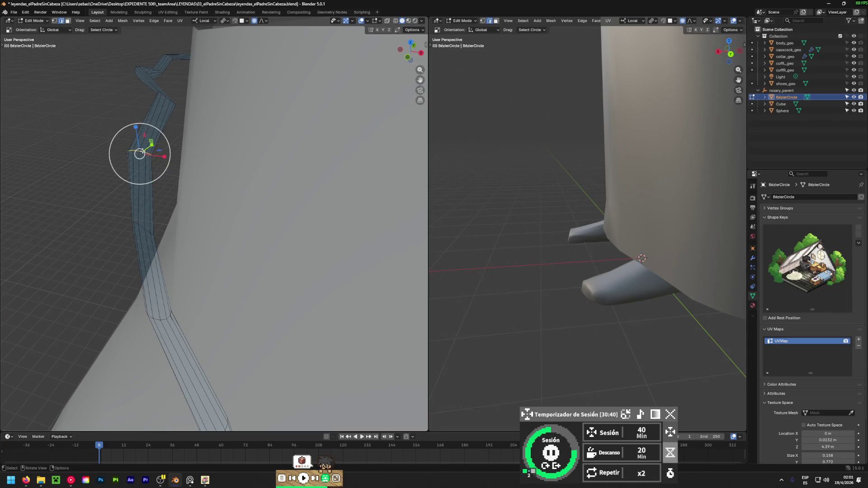
key(g)
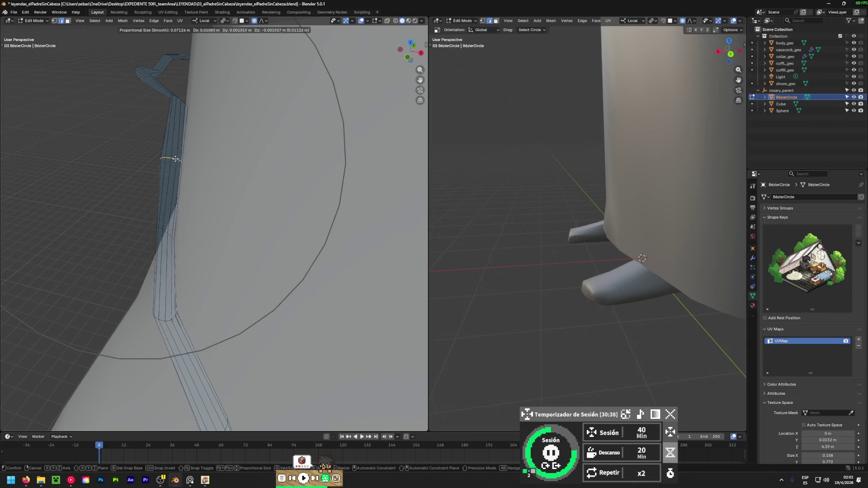
click(177, 155)
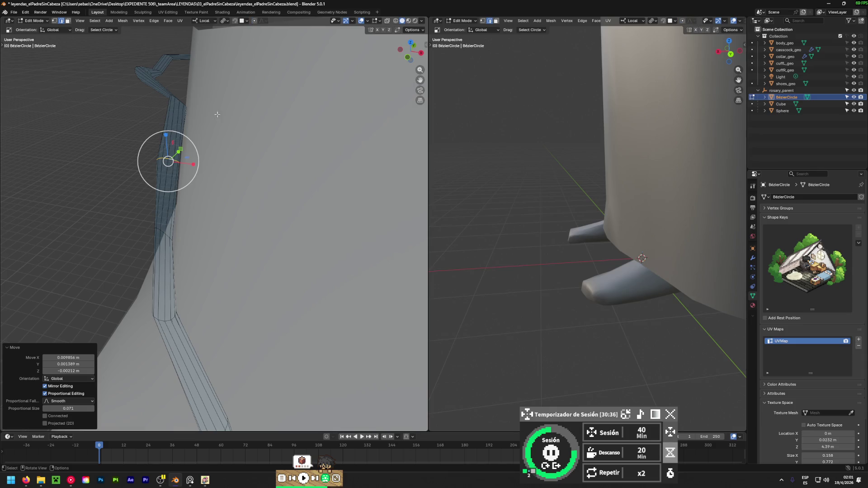
- Move two lower chain loops onto the body, the last by 0.005147, 0.002357, 0.001152 m
alt+click(161, 235)
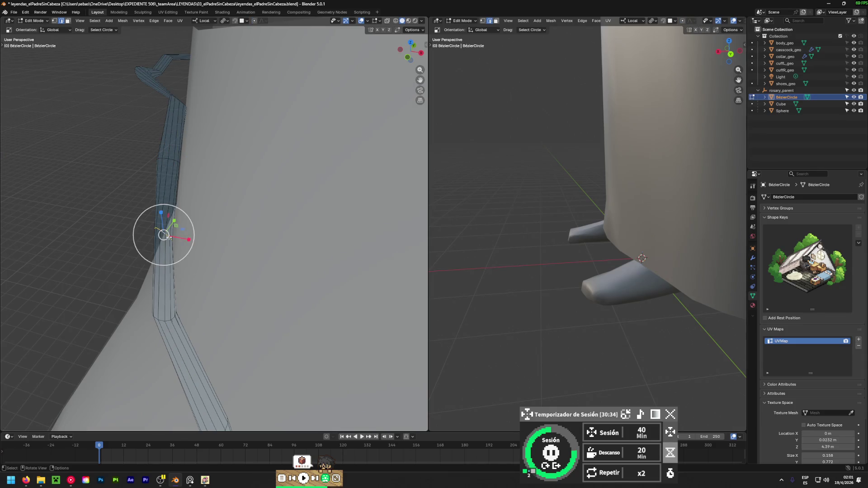
key(g)
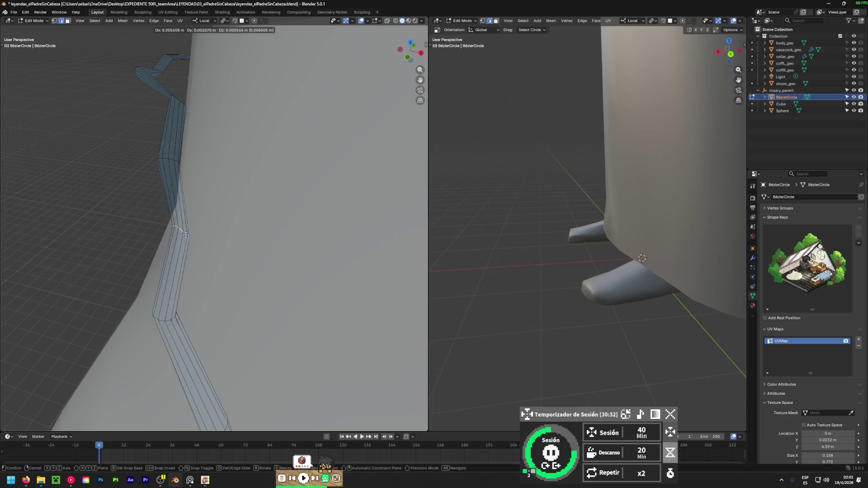
click(186, 234)
alt+click(164, 310)
key(g)
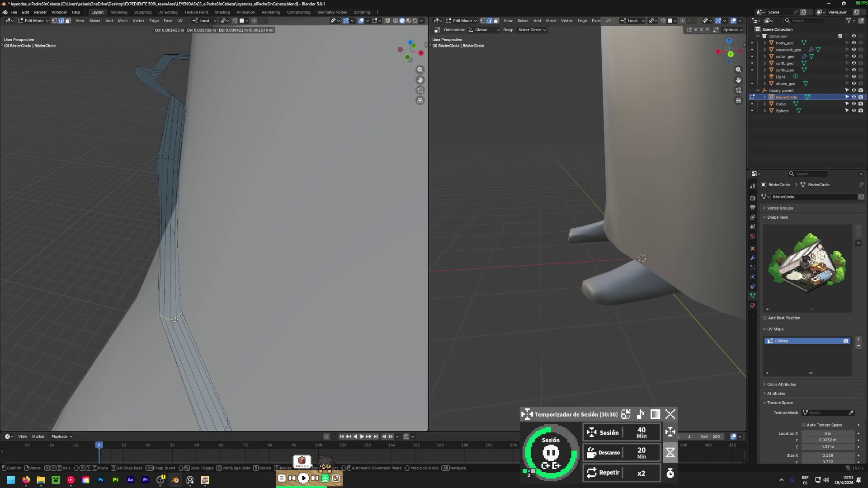
click(175, 319)
mouse_move(175, 319)
middle_down()
mouse_move(419, 246)
mouse_move(193, 310)
mouse_move(203, 298)
mouse_move(280, 276)
mouse_move(174, 246)
mouse_move(249, 320)
mouse_move(207, 329)
mouse_move(31, 321)
mouse_move(372, 291)
mouse_move(202, 281)
mouse_move(406, 347)
mouse_move(267, 282)
middle_up()
- Select the Sphere bead object in the outliner and view the rosary from the right
scroll(264, 280, up, 5)
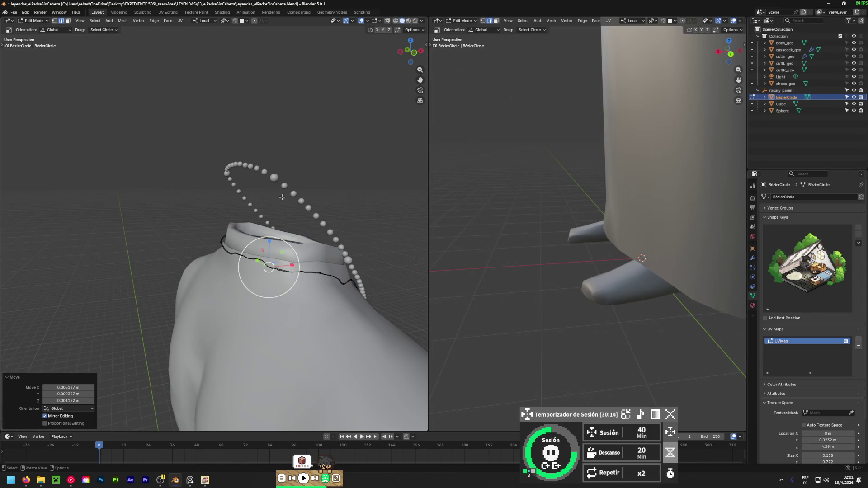
scroll(271, 267, down, 4)
mouse_move(300, 252)
middle_down()
mouse_move(300, 217)
mouse_move(29, 255)
mouse_move(320, 190)
middle_up()
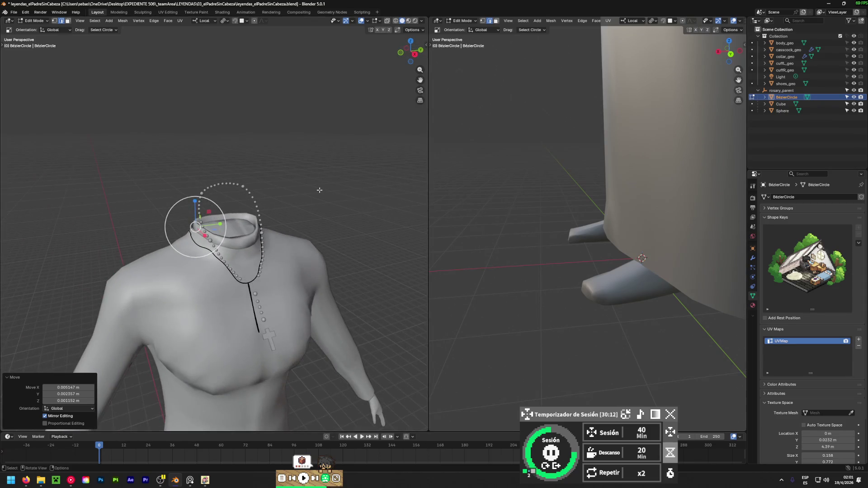
click(781, 110)
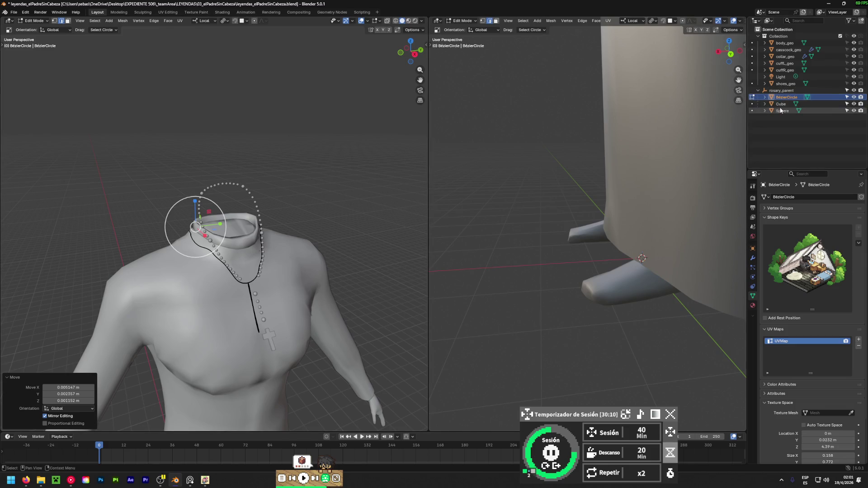
mouse_move(190, 280)
middle_down()
mouse_move(149, 276)
mouse_move(136, 294)
mouse_move(150, 299)
middle_up()
scroll(145, 281, up, 4)
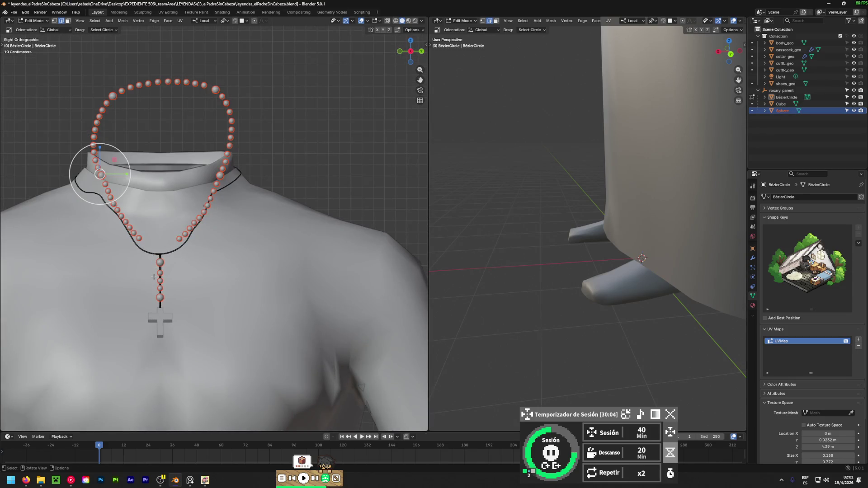
- Clear the selection, switch to circle selection, and put the Sphere bead mesh into Edit Mode
key(ctrl+i)
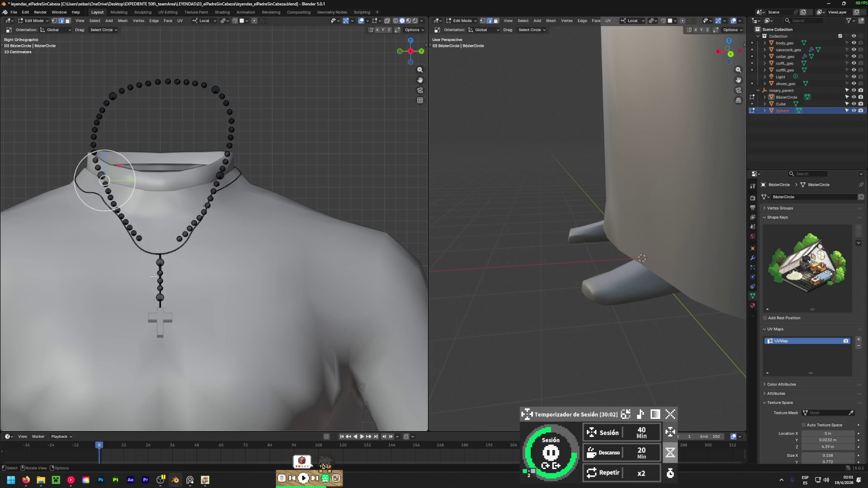
scroll(154, 306, up, 6)
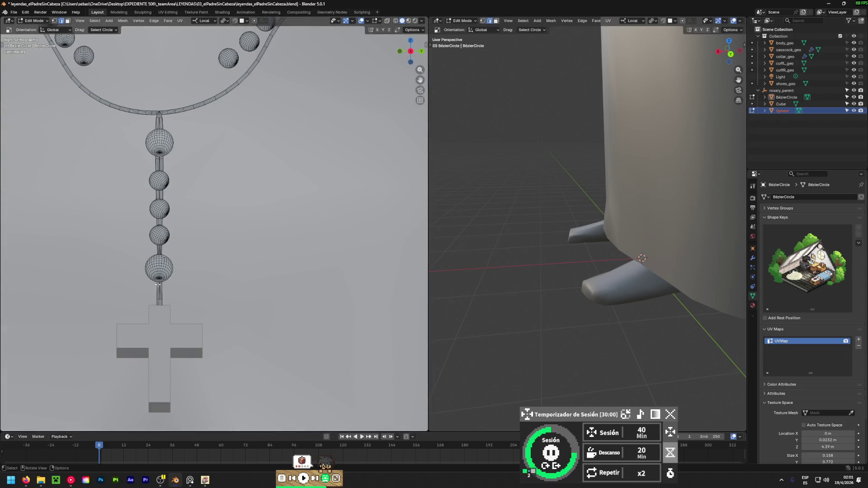
key(w)
click(156, 268)
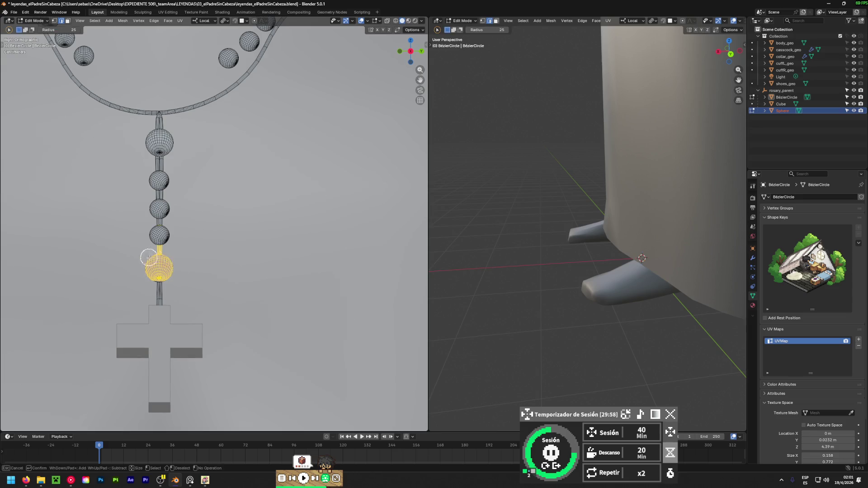
ctrl+click(154, 268)
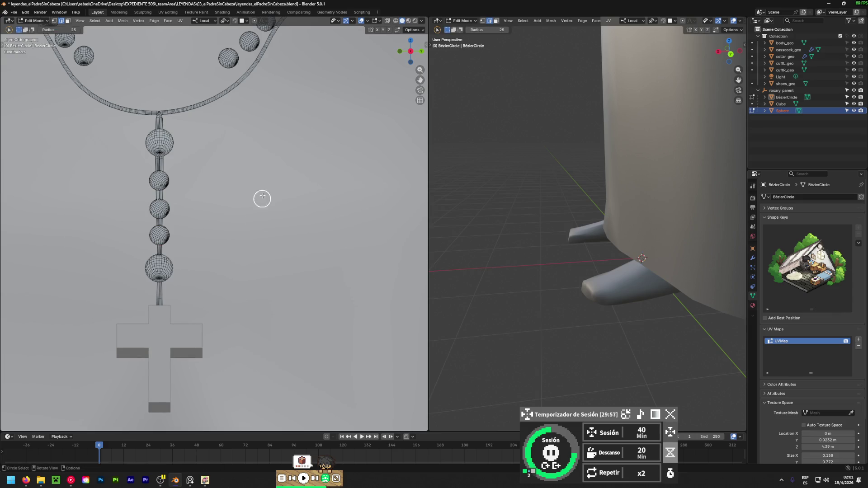
click(752, 111)
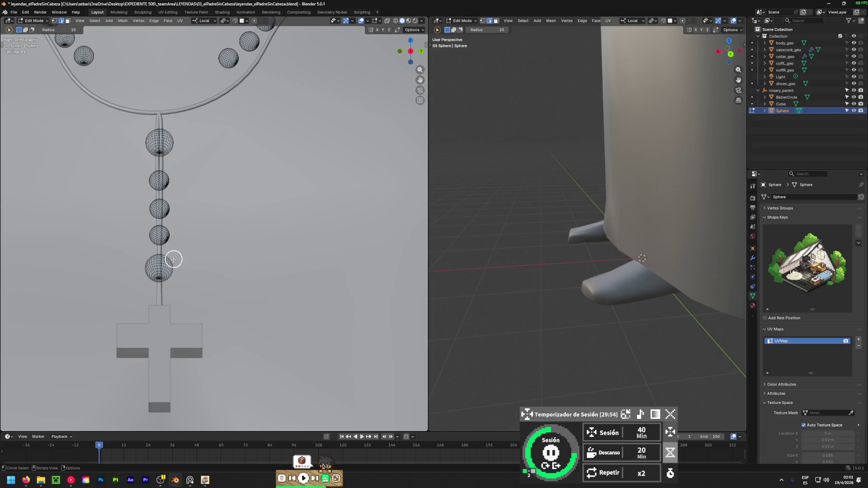
- Circle-select the pendant beads above the cross, using X-ray and wireframe to see through the body
click(387, 21)
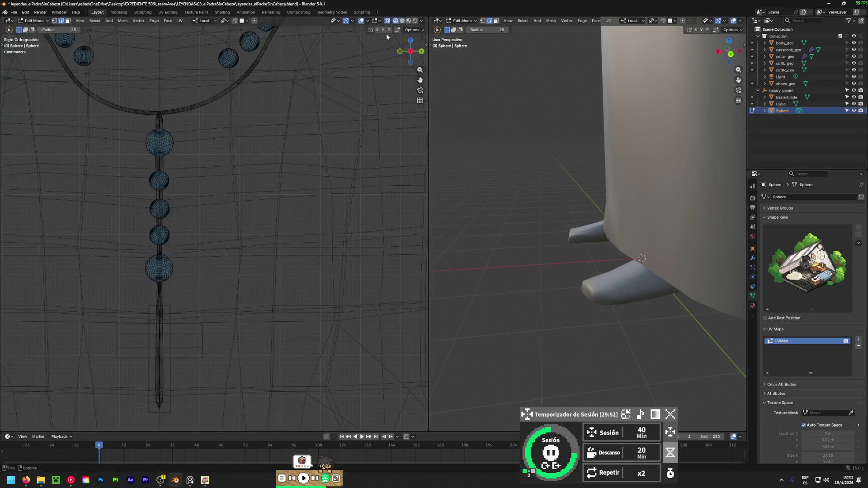
drag(151, 287, 159, 260)
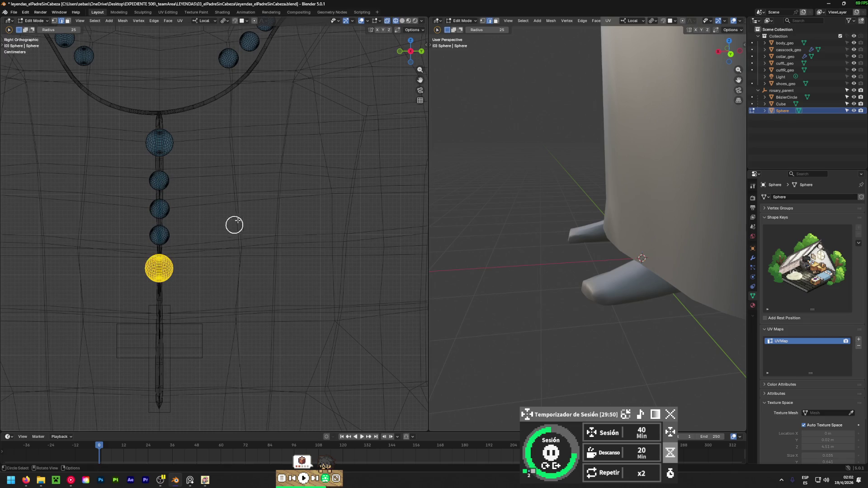
click(401, 21)
mouse_move(165, 264)
middle_down()
mouse_move(135, 305)
mouse_move(316, 306)
mouse_move(171, 327)
mouse_move(218, 296)
mouse_move(201, 316)
middle_up()
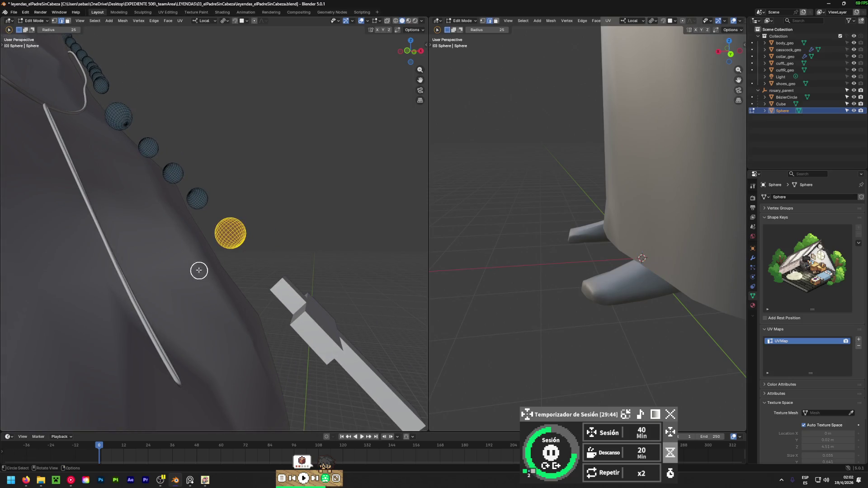
mouse_move(203, 200)
mouse_down()
mouse_move(170, 185)
mouse_move(113, 115)
mouse_move(155, 132)
mouse_move(152, 145)
mouse_move(181, 185)
mouse_move(180, 173)
mouse_move(125, 118)
mouse_move(127, 109)
mouse_move(211, 221)
mouse_up()
key(shift+z)
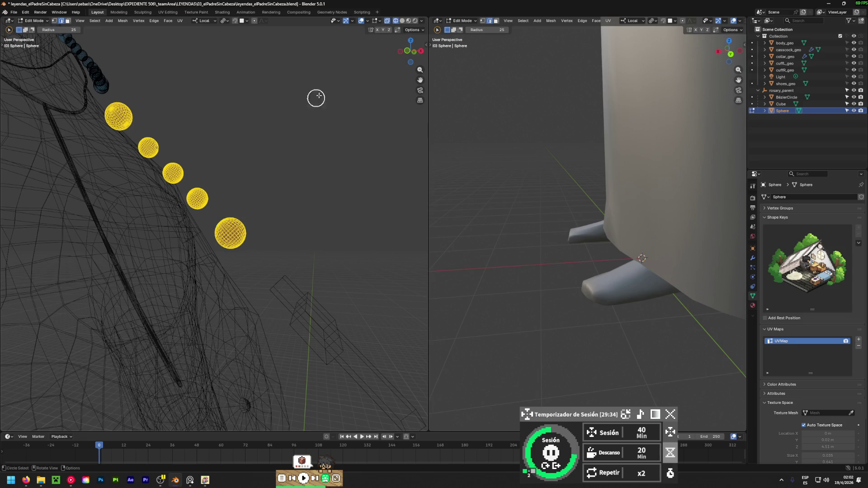
key(shift+z)
scroll(244, 195, down, 3)
- Move the five selected pendant beads down toward the cord in front view
mouse_move(248, 203)
middle_down()
mouse_move(183, 272)
mouse_move(283, 285)
middle_up()
key(g)
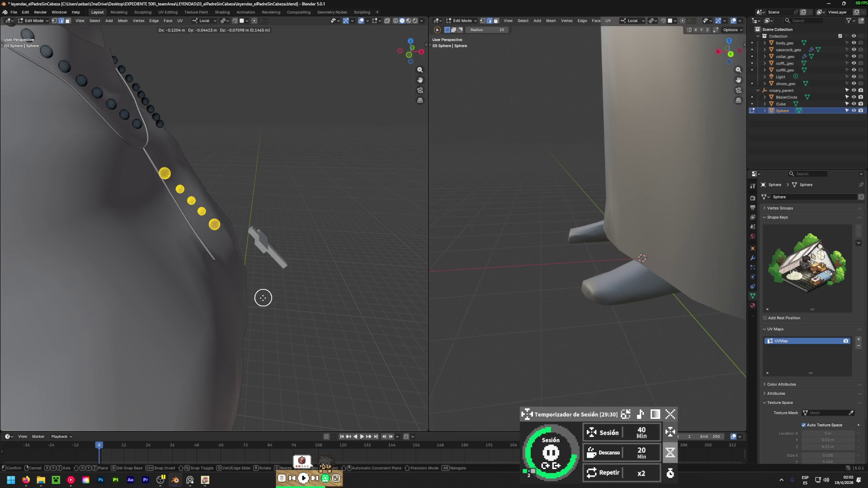
click(258, 300)
scroll(272, 278, down, 1)
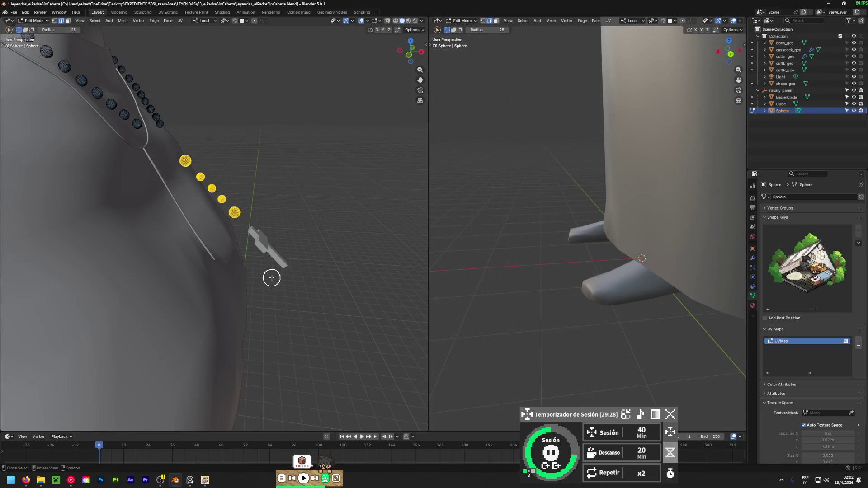
mouse_move(227, 284)
alt+middle_down()
mouse_move(216, 271)
mouse_move(128, 263)
alt+middle_up()
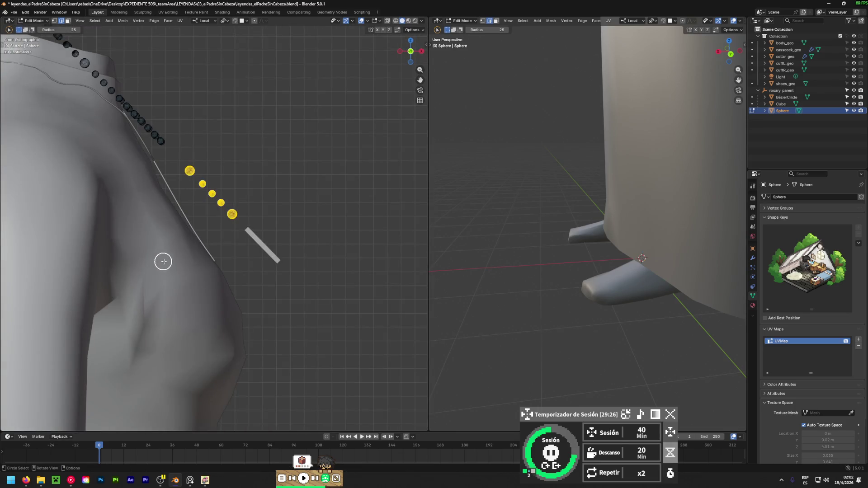
key(g)
click(152, 277)
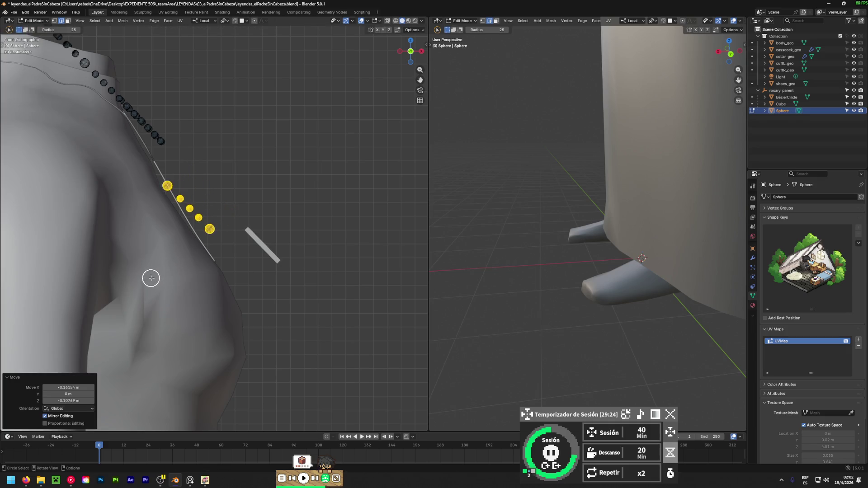
mouse_move(149, 277)
middle_down()
mouse_move(62, 257)
mouse_move(401, 279)
mouse_move(109, 283)
mouse_move(205, 273)
mouse_move(6, 300)
mouse_move(329, 298)
mouse_move(207, 306)
mouse_move(223, 291)
middle_up()
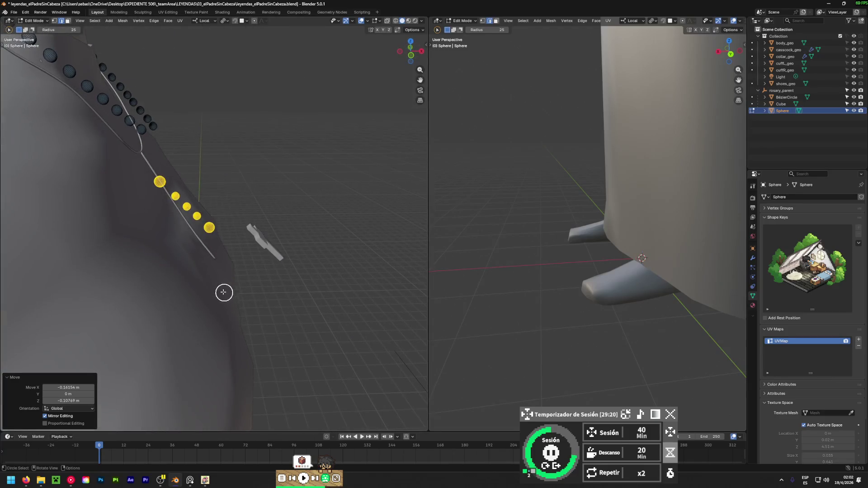
scroll(181, 202, up, 4)
- Deselect the topmost bead and move the remaining four further down-left along the cord
ctrl+drag(120, 184, 143, 153)
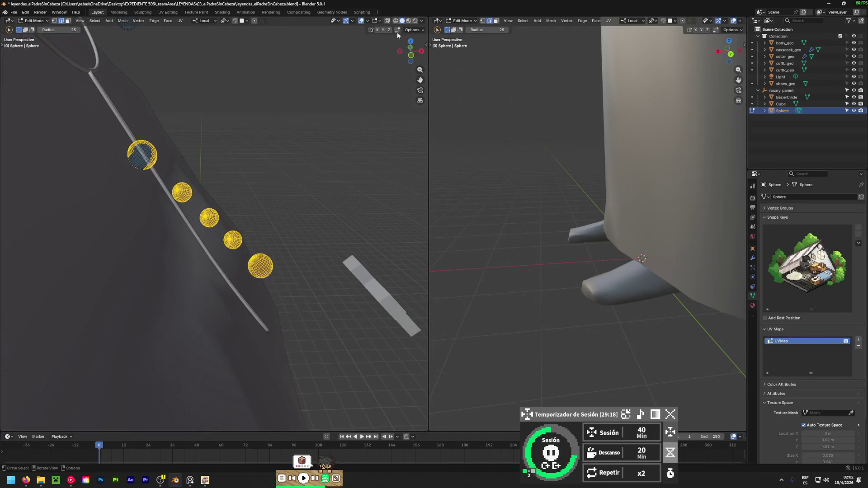
key(alt+z)
shift+drag(114, 180, 139, 151)
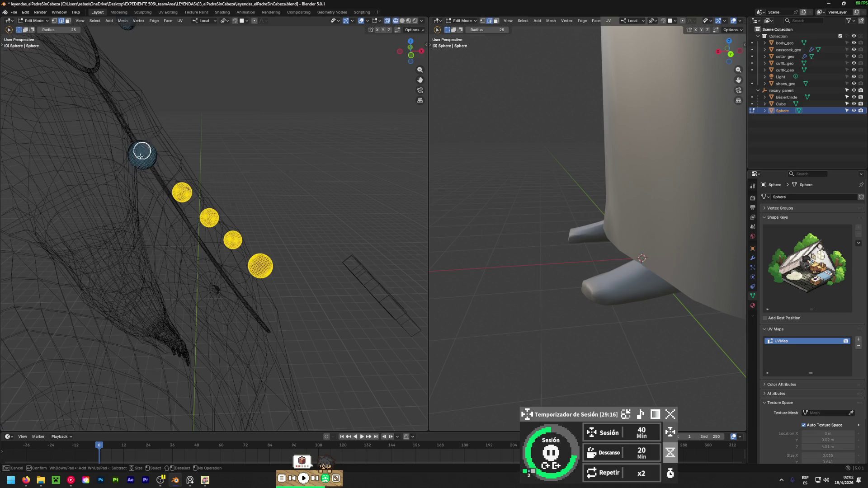
key(Escape)
click(400, 22)
key(c)
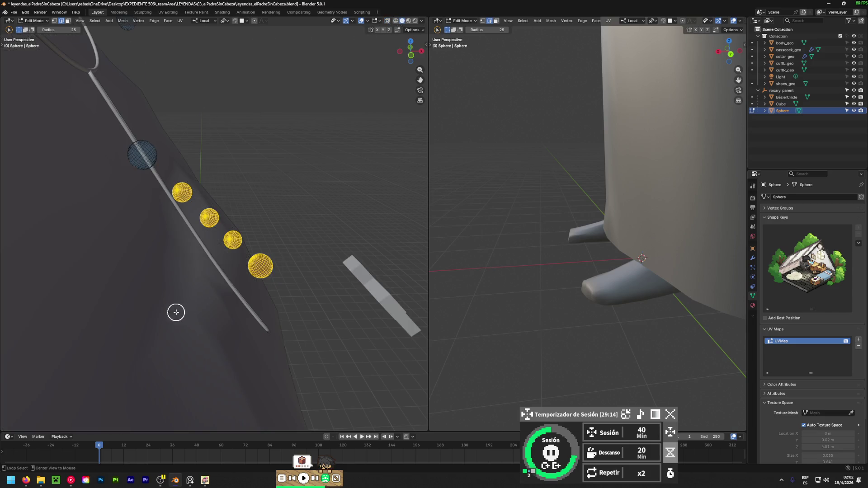
key(KP_1)
key(Escape)
key(g)
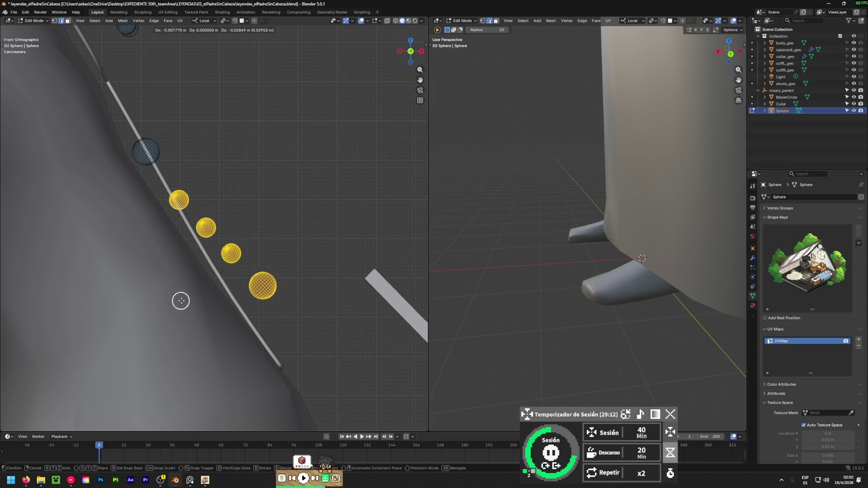
click(178, 303)
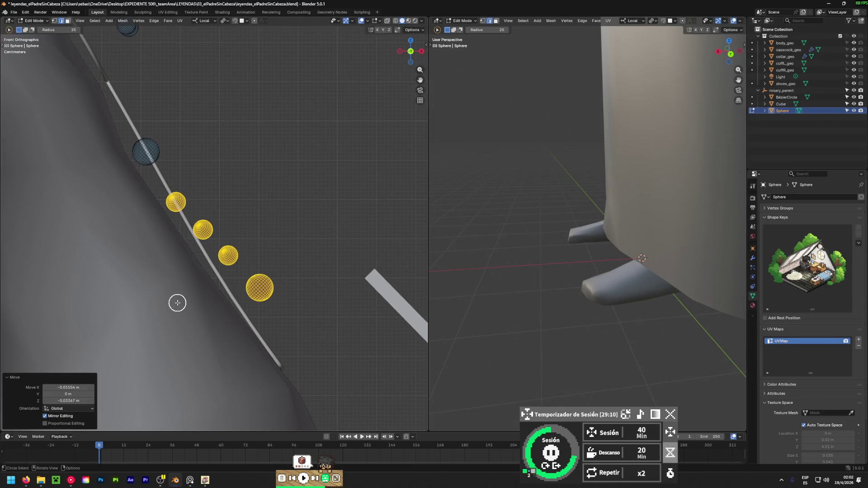
- Leave the next uppermost bead in place and slide the remaining beads further down the cord
click(396, 21)
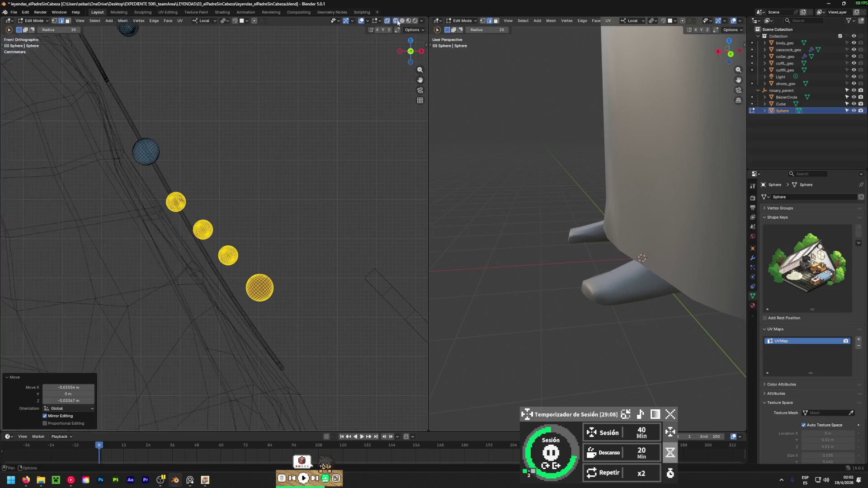
key(c)
middle_drag(169, 206, 188, 198)
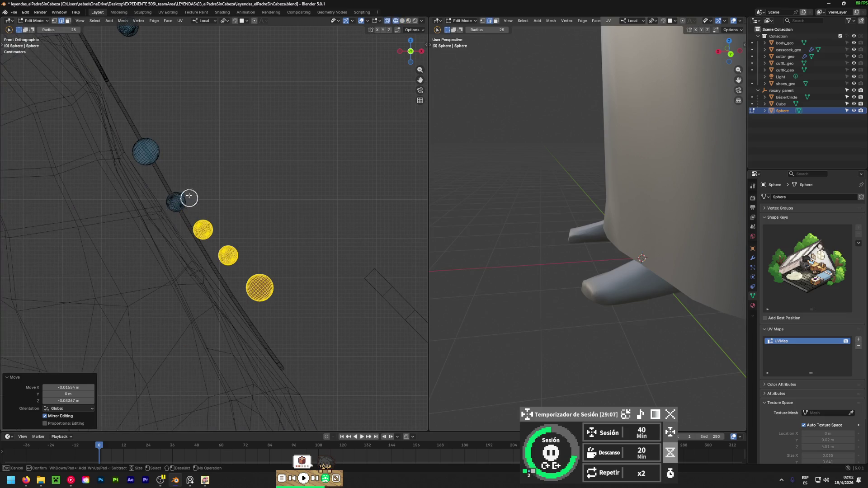
click(401, 20)
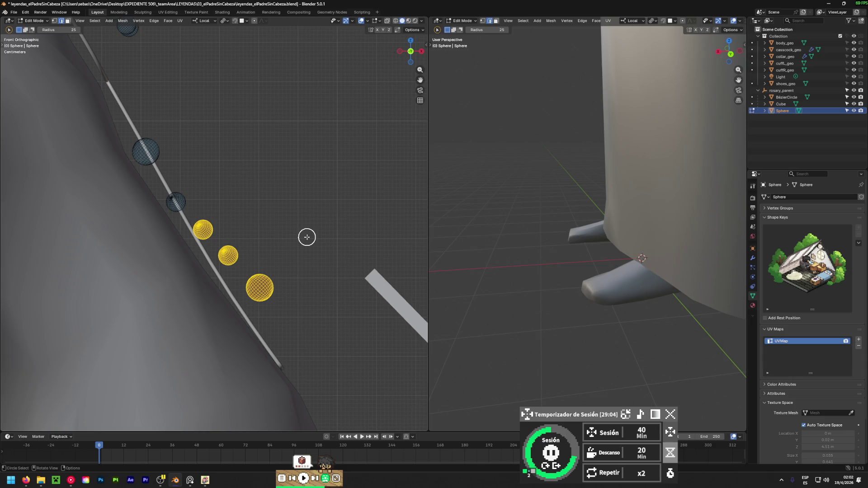
key(Escape)
key(g)
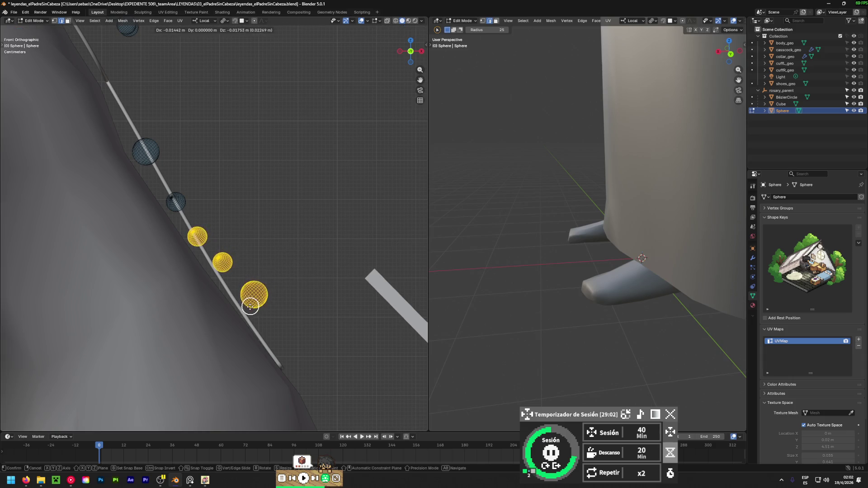
click(252, 304)
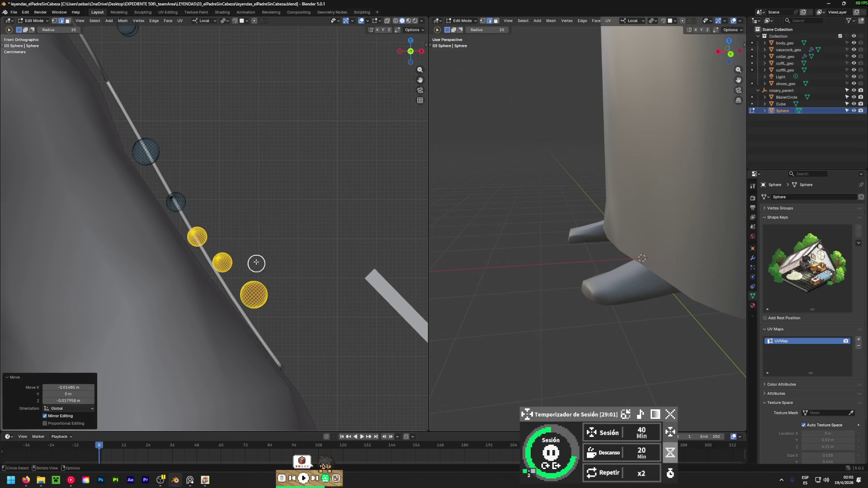
- Drop one more bead from the selection at each stage while moving the rest, ending with the last bead
click(396, 23)
ctrl+drag(178, 250, 197, 244)
key(shift+z)
key(g)
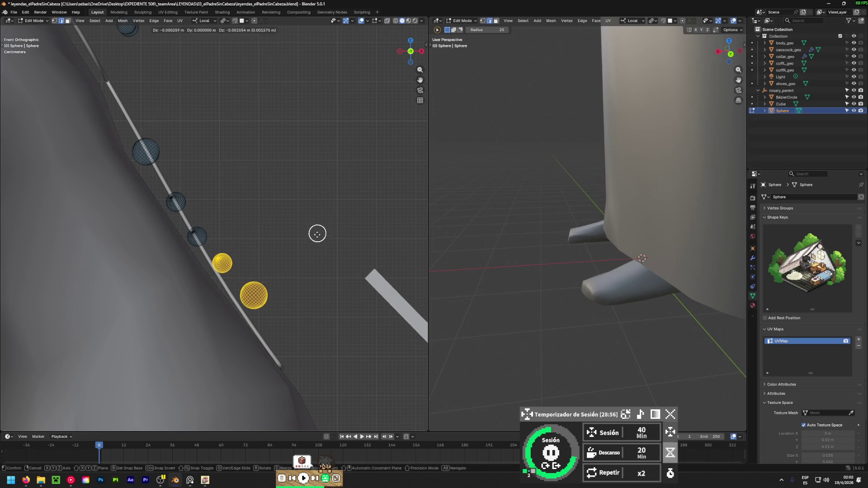
click(278, 329)
key(shift+z)
ctrl+drag(220, 298, 211, 275)
key(shift+z)
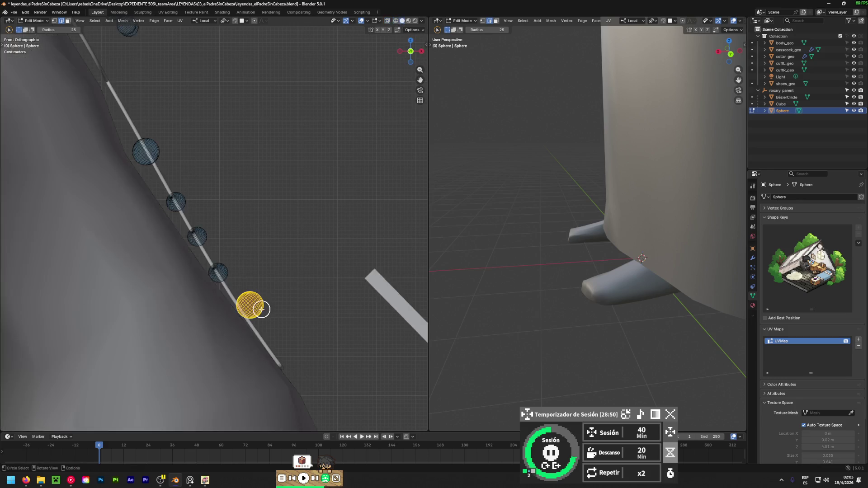
key(g)
click(207, 364)
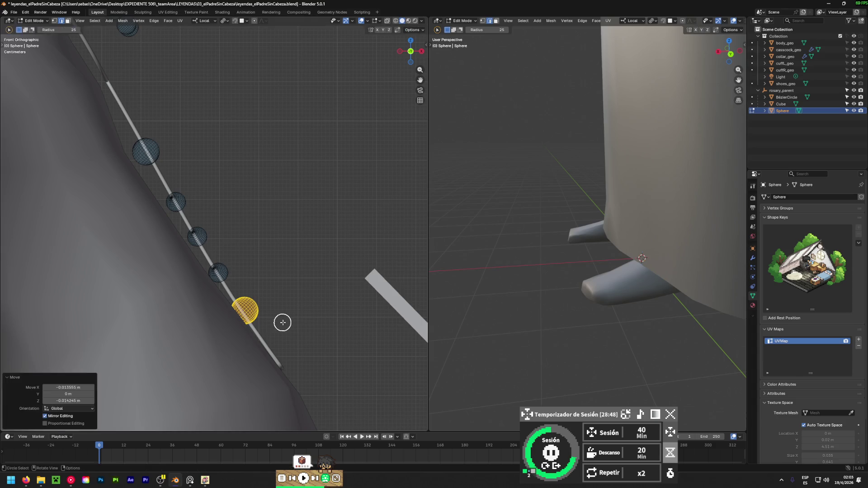
- Deselect the last placed bead and check the evenly spaced pendant beads from the front
key(shift+z)
ctrl+drag(259, 299, 244, 306)
key(shift+z)
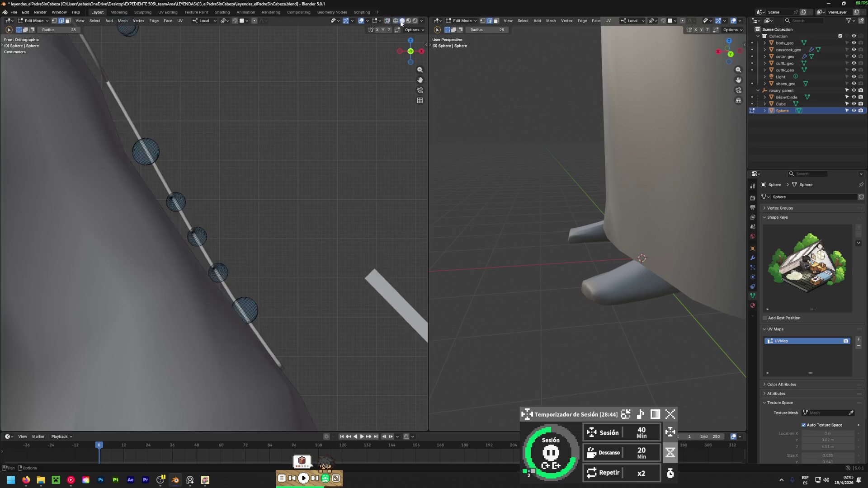
scroll(315, 239, down, 5)
middle_drag(314, 238, 116, 269)
scroll(290, 237, down, 5)
mouse_move(291, 236)
middle_down()
mouse_move(170, 264)
mouse_move(397, 267)
mouse_move(7, 278)
middle_up()
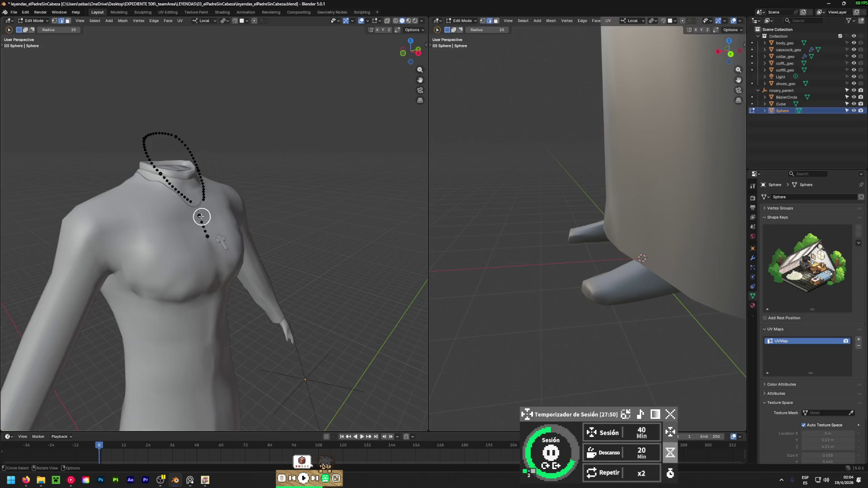
- Circle-select the bead just left of the loop's bottom, using X-ray to see through the body
scroll(202, 215, up, 8)
scroll(181, 217, down, 3)
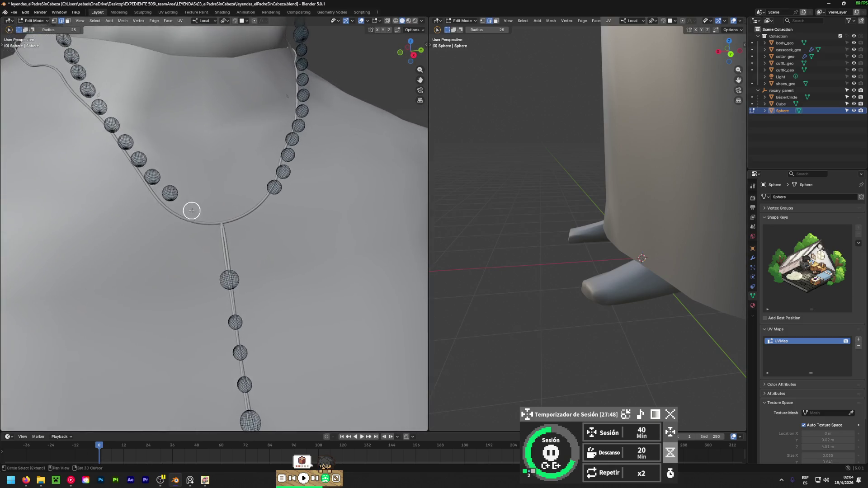
scroll(165, 201, up, 5)
click(174, 170)
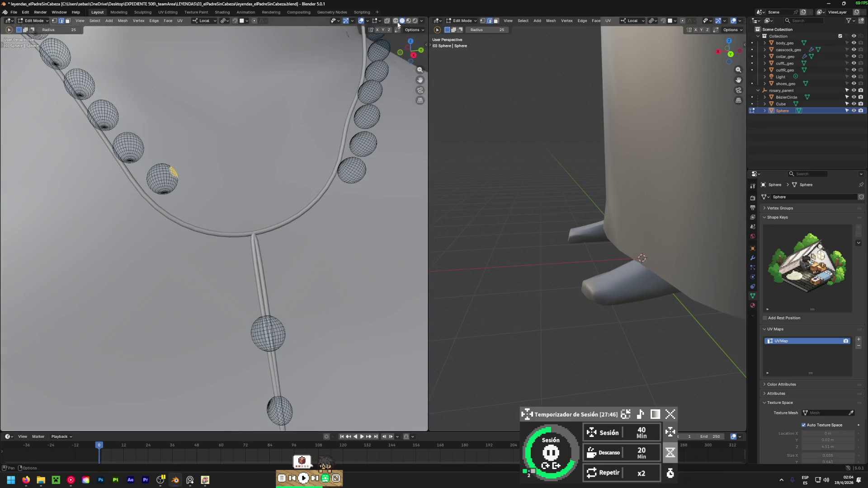
key(shift+z)
mouse_move(170, 219)
mouse_down()
mouse_move(176, 155)
mouse_move(140, 201)
mouse_up()
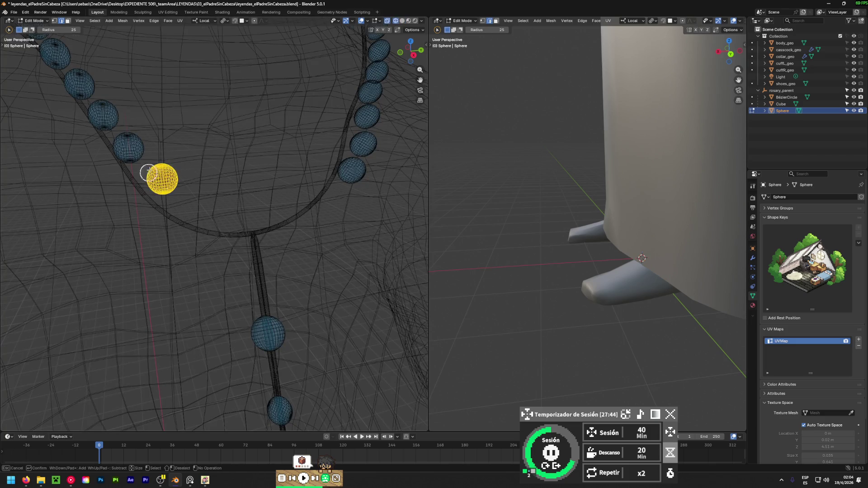
right_click(159, 162)
click(402, 20)
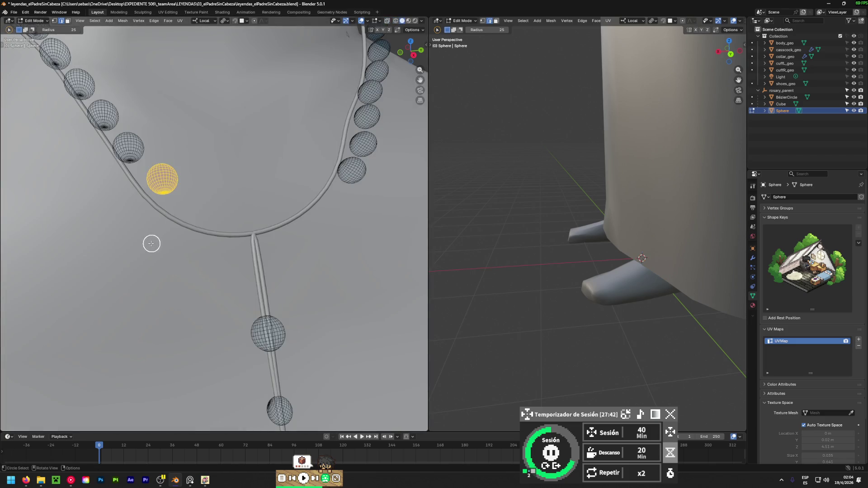
- Inspect the chosen bead from front and angled side views of the chest
mouse_move(151, 241)
middle_down()
mouse_move(199, 160)
mouse_move(253, 106)
mouse_move(182, 202)
mouse_move(192, 199)
mouse_move(201, 226)
mouse_move(184, 213)
mouse_move(175, 180)
mouse_move(184, 167)
mouse_move(113, 241)
mouse_move(385, 312)
middle_up()
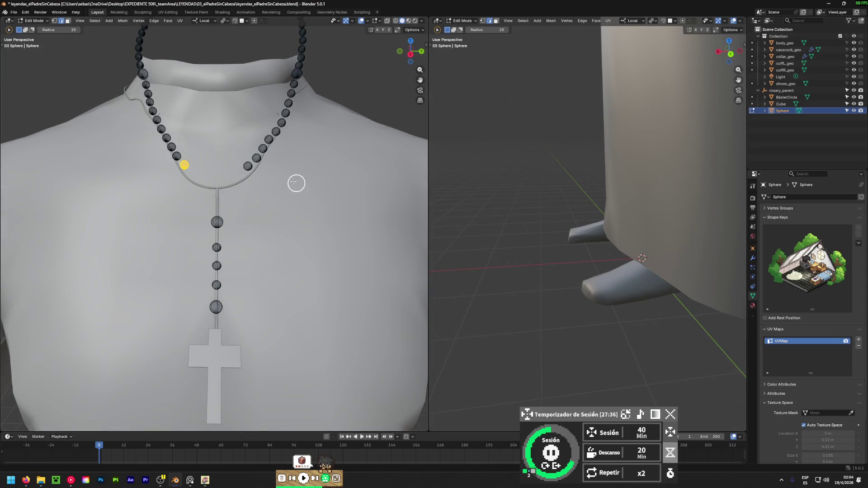
mouse_move(296, 184)
middle_down()
mouse_move(183, 257)
mouse_move(196, 276)
middle_up()
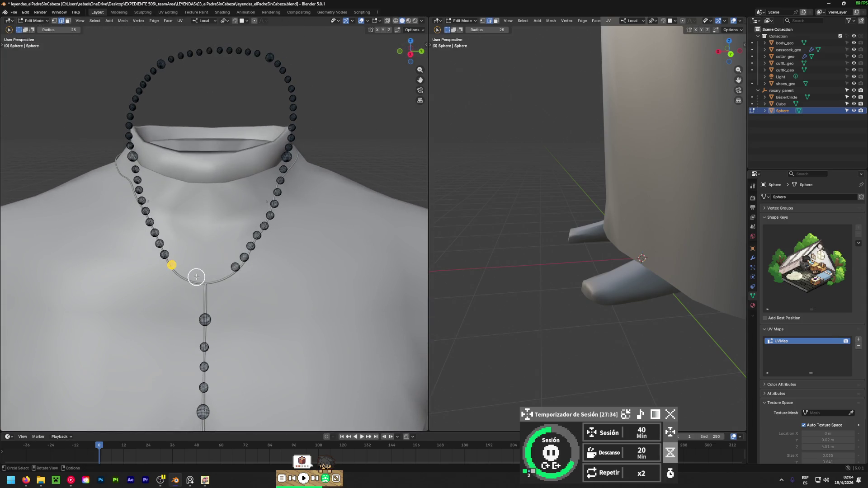
mouse_move(163, 301)
middle_down()
mouse_move(251, 269)
mouse_move(209, 283)
middle_up()
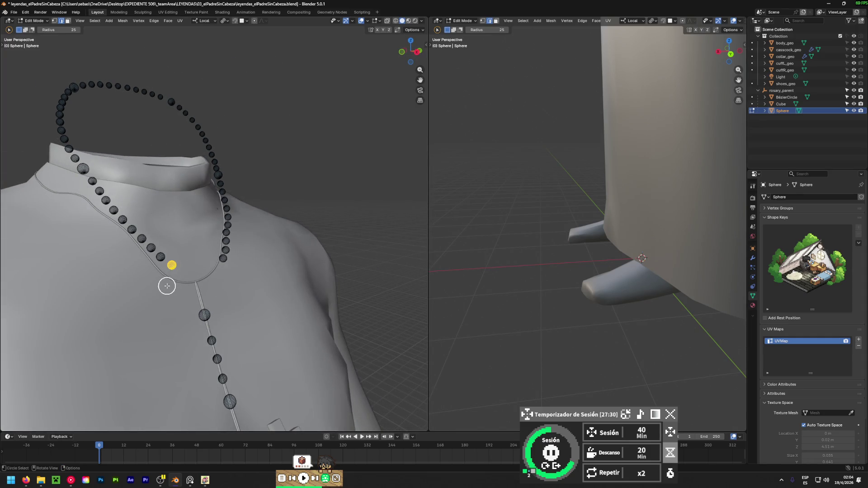
scroll(167, 285, up, 4)
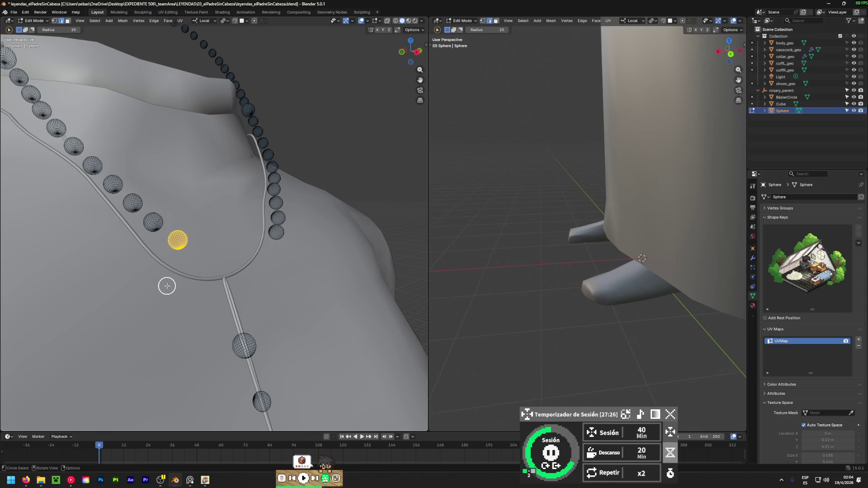
mouse_move(236, 204)
middle_down()
mouse_move(202, 224)
mouse_move(96, 244)
mouse_move(144, 249)
middle_up()
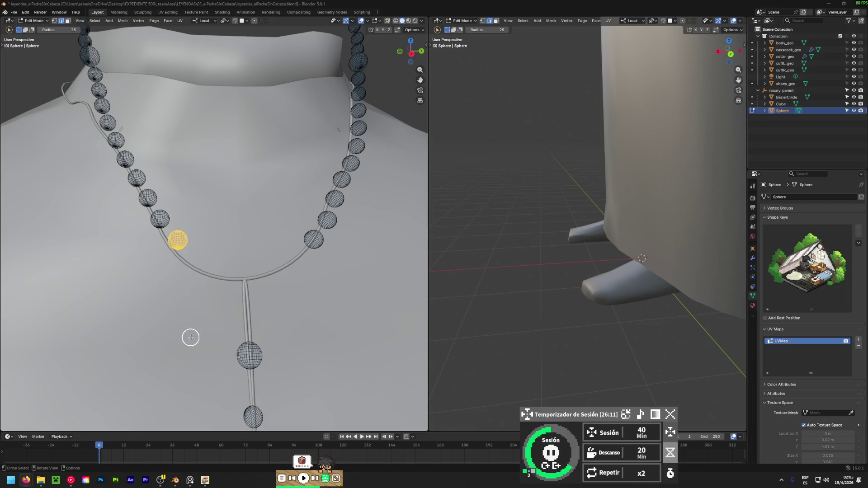
- Move the stray bead onto the cord near the loop's front curve, about -0.065 m in X
mouse_move(190, 337)
middle_down()
mouse_move(340, 273)
mouse_move(203, 286)
mouse_move(419, 305)
mouse_move(286, 290)
mouse_move(126, 337)
mouse_move(169, 268)
mouse_move(310, 172)
mouse_move(362, 116)
mouse_move(348, 160)
middle_up()
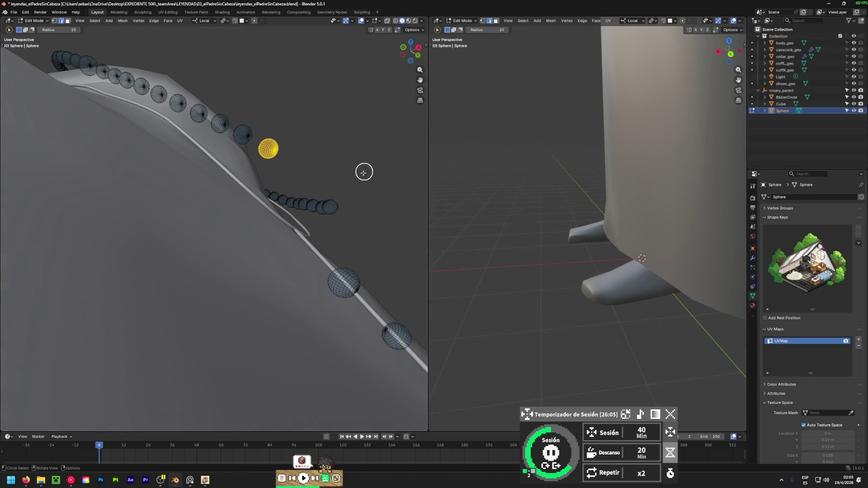
key(g)
click(339, 210)
mouse_move(339, 209)
middle_down()
mouse_move(107, 334)
mouse_move(324, 120)
mouse_move(319, 170)
mouse_move(104, 333)
mouse_move(293, 289)
mouse_move(373, 197)
mouse_move(384, 221)
middle_up()
key(g)
click(295, 192)
key(g)
click(293, 217)
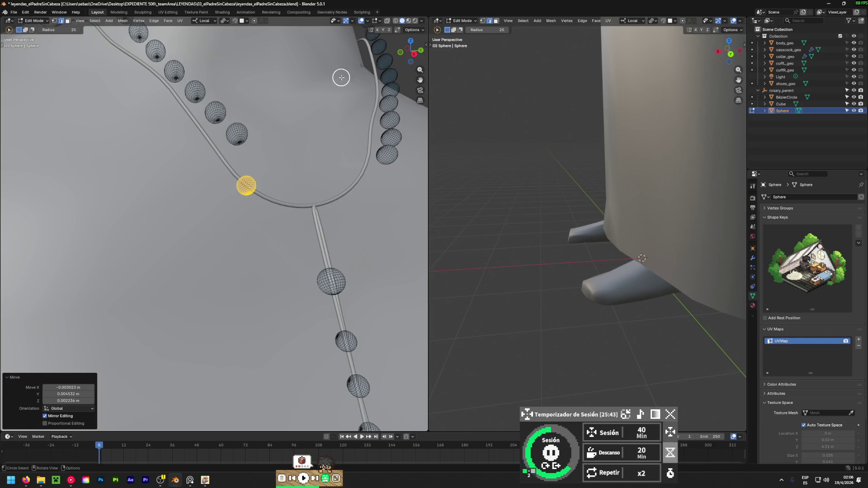
- Select the bead just above on the strand and move it onto the collar cord
click(229, 140)
key(c)
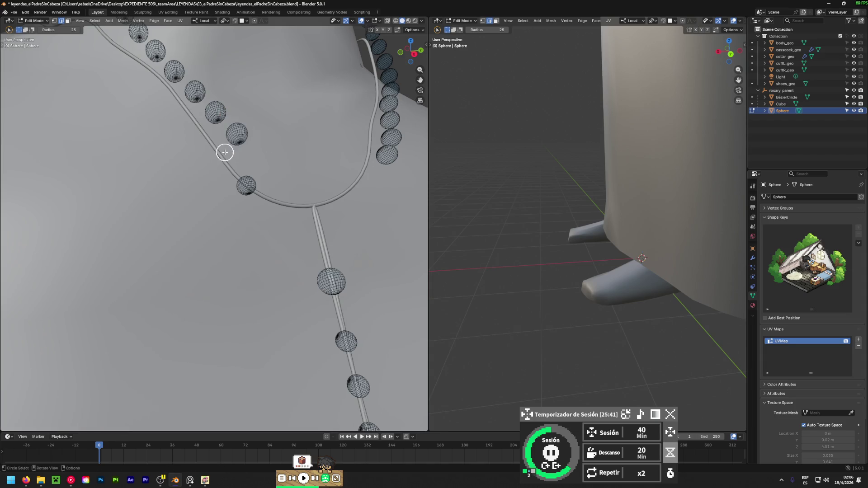
right_click(236, 134)
mouse_move(236, 134)
middle_down()
mouse_move(190, 145)
mouse_move(135, 141)
mouse_move(172, 135)
middle_up()
click(396, 21)
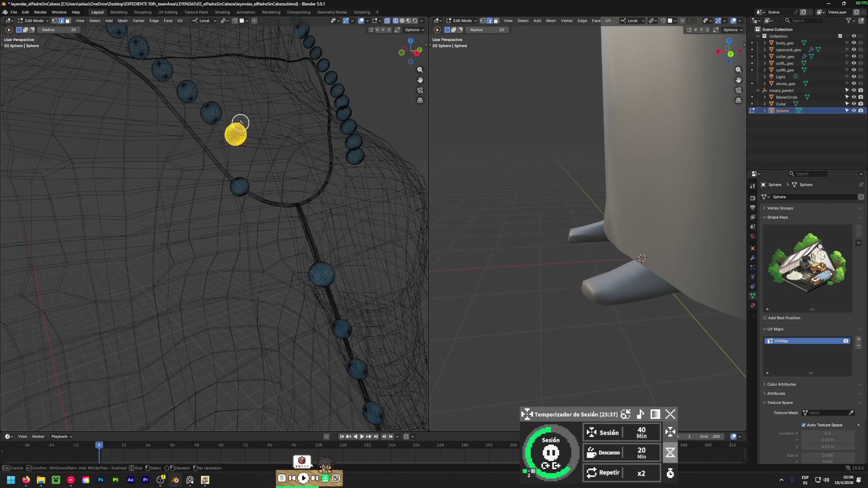
click(402, 21)
middle_drag(247, 178, 385, 92)
key(g)
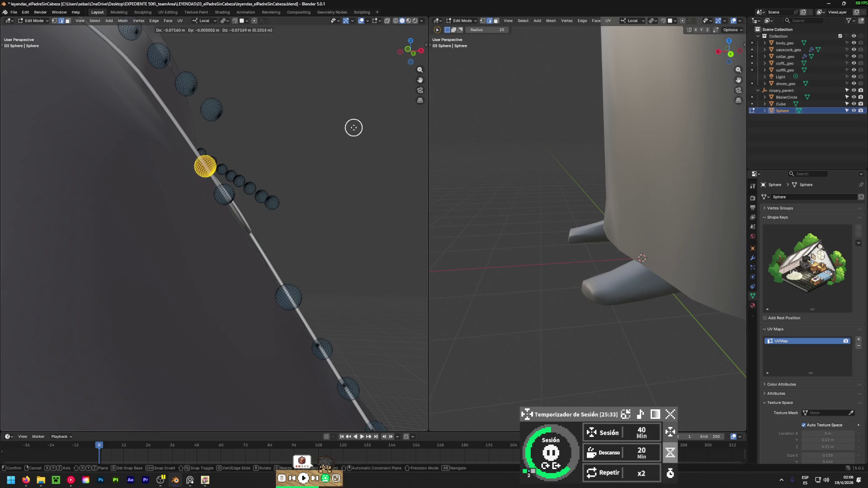
click(358, 129)
mouse_move(358, 128)
middle_down()
mouse_move(101, 284)
mouse_move(217, 184)
mouse_move(232, 200)
middle_up()
key(g)
click(248, 191)
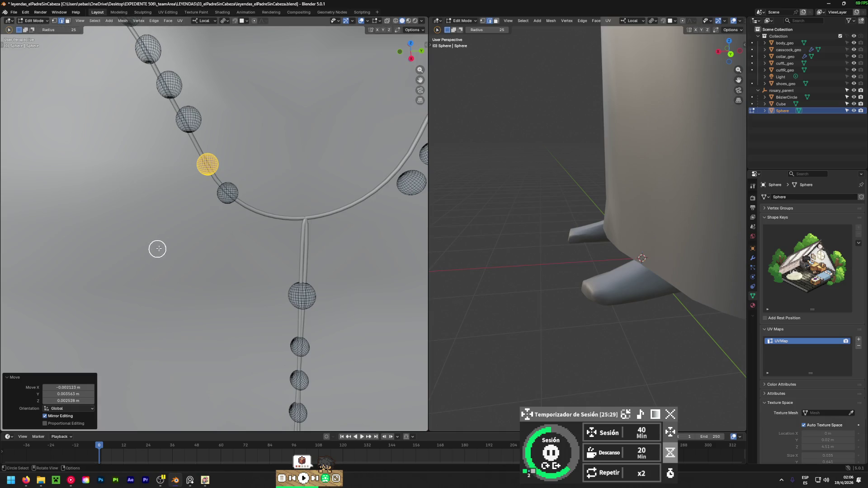
mouse_move(157, 248)
middle_down()
mouse_move(321, 180)
mouse_move(318, 109)
middle_up()
- Pick the next bead up the chain in X-ray and reposition it on the cord
click(396, 21)
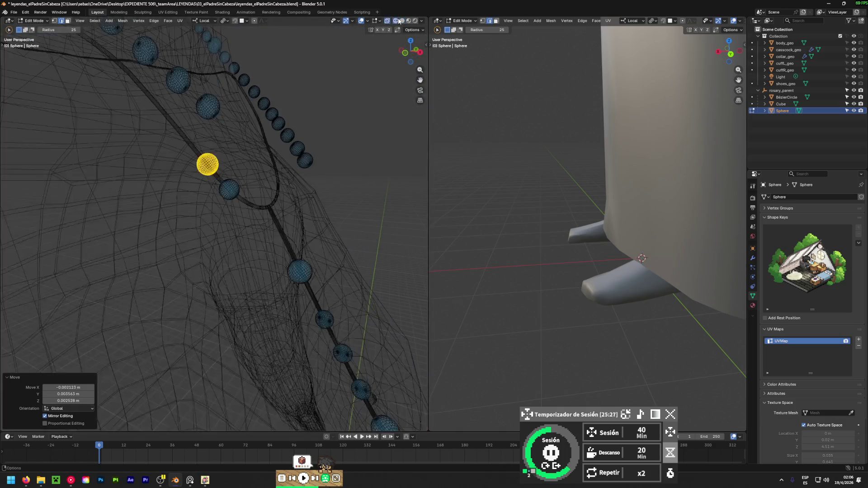
mouse_move(213, 123)
mouse_down()
mouse_move(201, 125)
mouse_move(214, 92)
mouse_move(207, 105)
mouse_move(216, 106)
mouse_up()
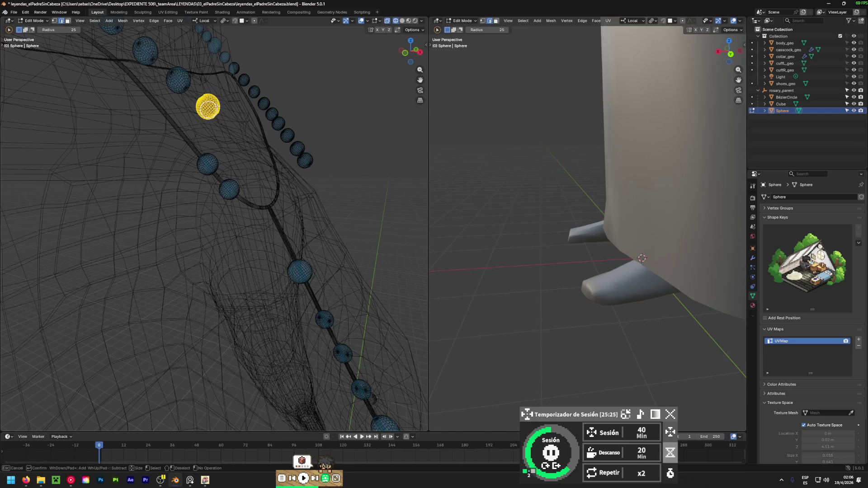
click(402, 21)
mouse_move(281, 122)
middle_down()
mouse_move(406, 74)
mouse_move(413, 58)
middle_up()
key(g)
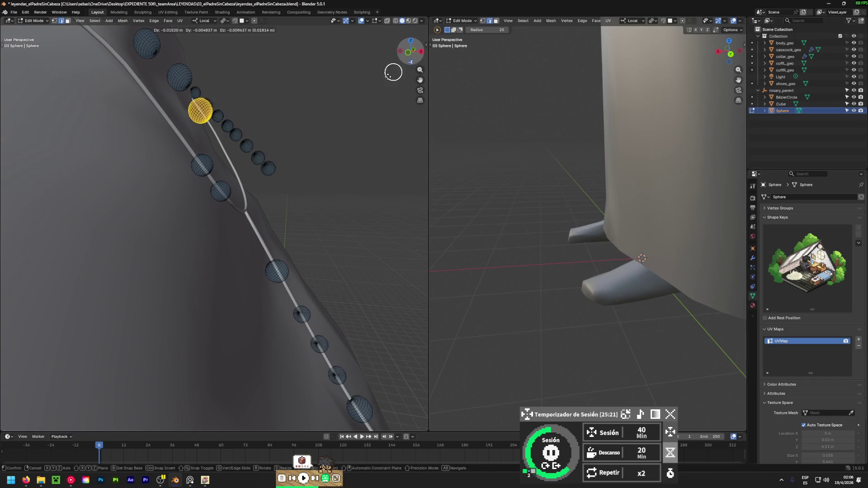
click(204, 276)
mouse_move(236, 209)
middle_down()
mouse_move(124, 210)
mouse_move(542, 201)
middle_up()
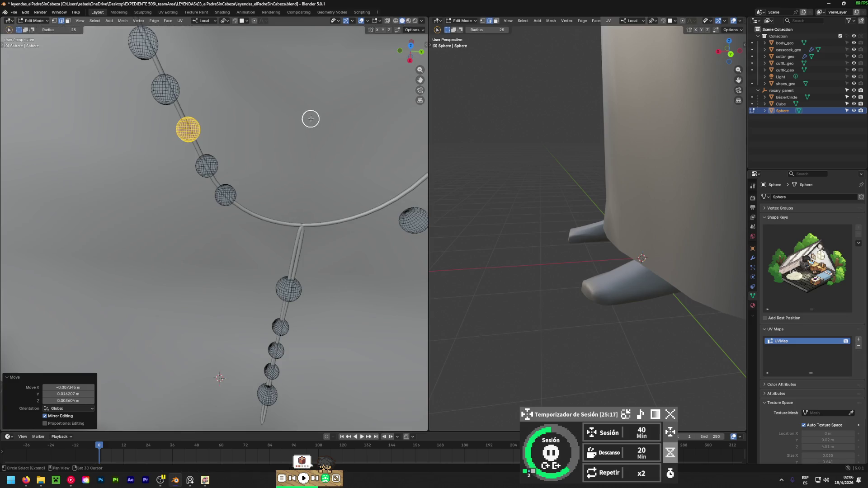
mouse_move(308, 121)
middle_down()
mouse_move(310, 91)
mouse_move(53, 415)
mouse_move(120, 112)
mouse_move(165, 111)
mouse_move(297, 57)
middle_up()
- Select the following bead and move it onto the cord, refining its position twice
key(alt+z)
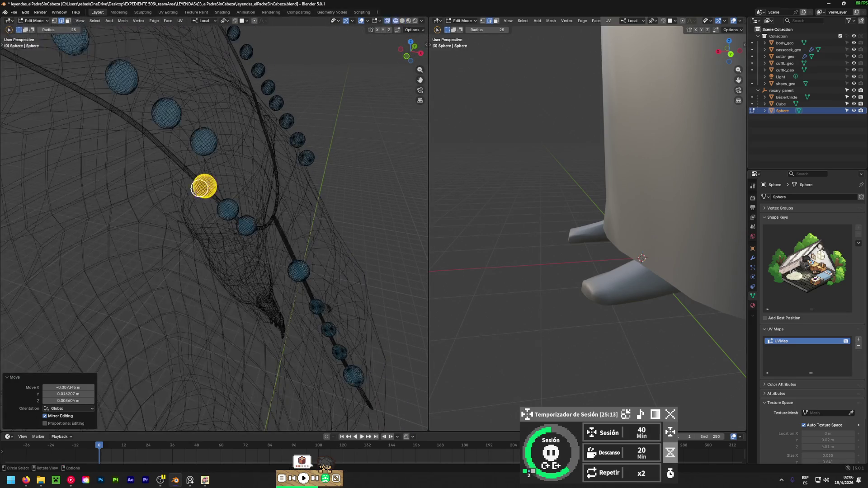
mouse_move(199, 146)
mouse_down()
mouse_move(207, 130)
mouse_move(204, 142)
mouse_up()
key(Escape)
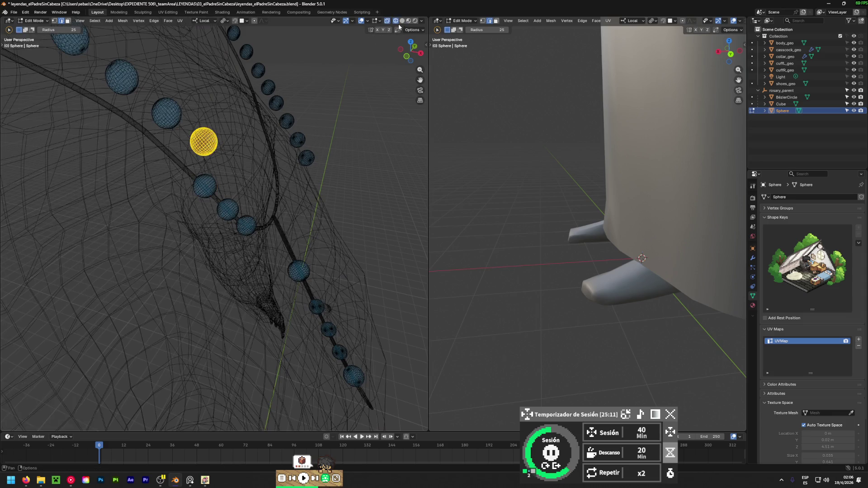
key(alt+z)
mouse_move(292, 130)
middle_down()
mouse_move(236, 144)
mouse_move(226, 114)
middle_up()
key(g)
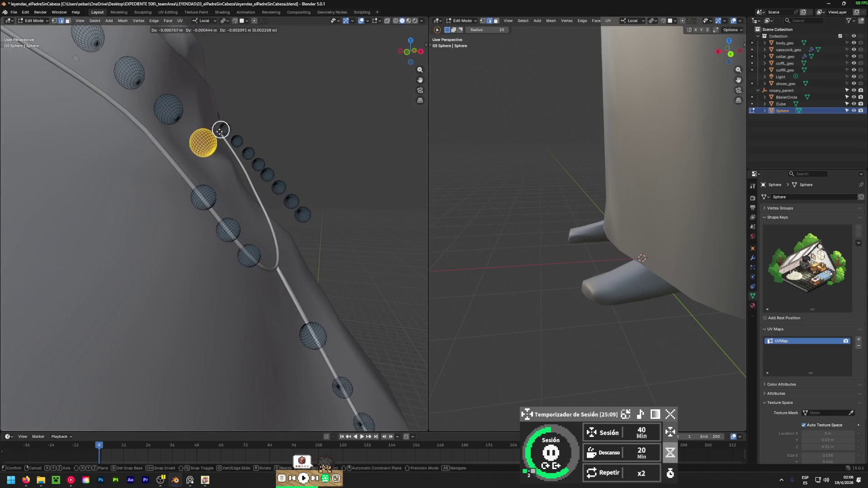
click(406, 362)
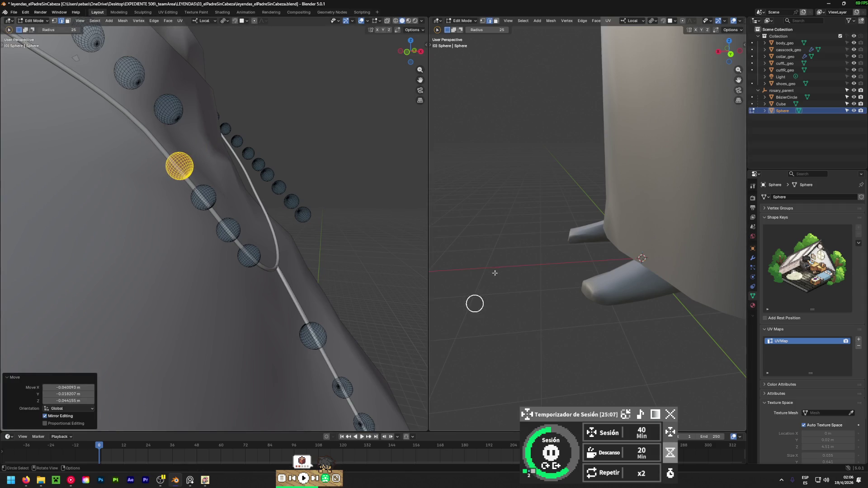
mouse_move(378, 204)
middle_down()
mouse_move(257, 258)
mouse_move(235, 221)
middle_up()
key(g)
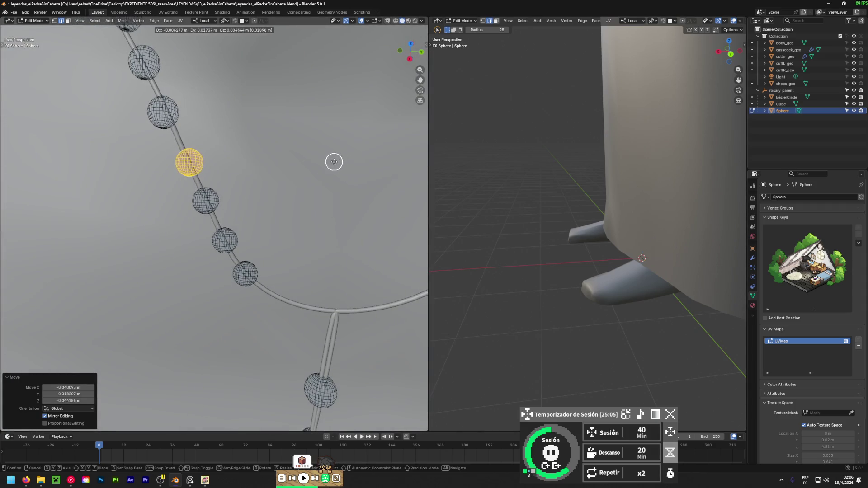
click(335, 161)
mouse_move(207, 262)
middle_down()
mouse_move(420, 115)
mouse_move(262, 184)
mouse_move(72, 225)
mouse_move(188, 190)
mouse_move(261, 219)
mouse_move(271, 208)
middle_up()
key(g)
click(235, 195)
- Move the next hidden bead onto the cord with a final small nudge
key(alt+z)
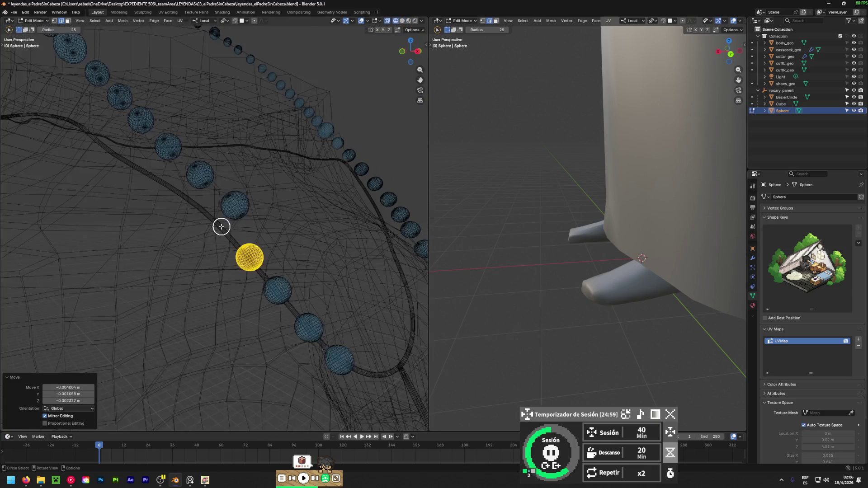
drag(223, 224, 231, 219)
key(Escape)
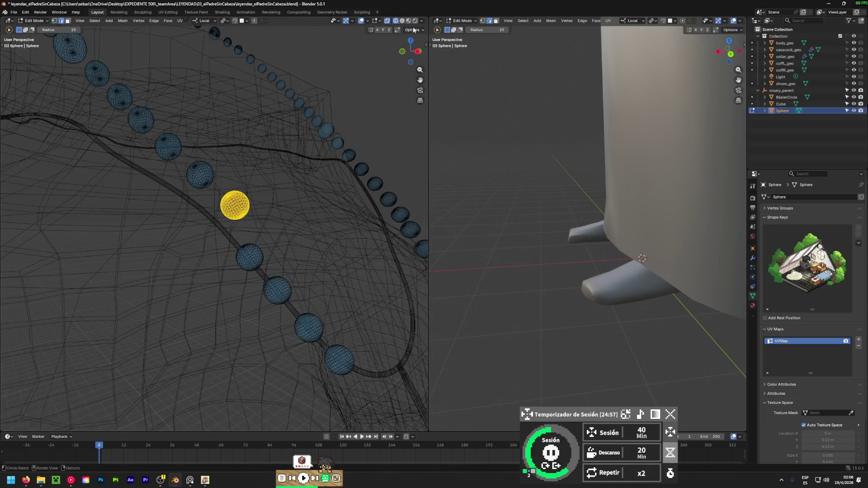
key(alt+z)
middle_drag(235, 219, 263, 194)
key(g)
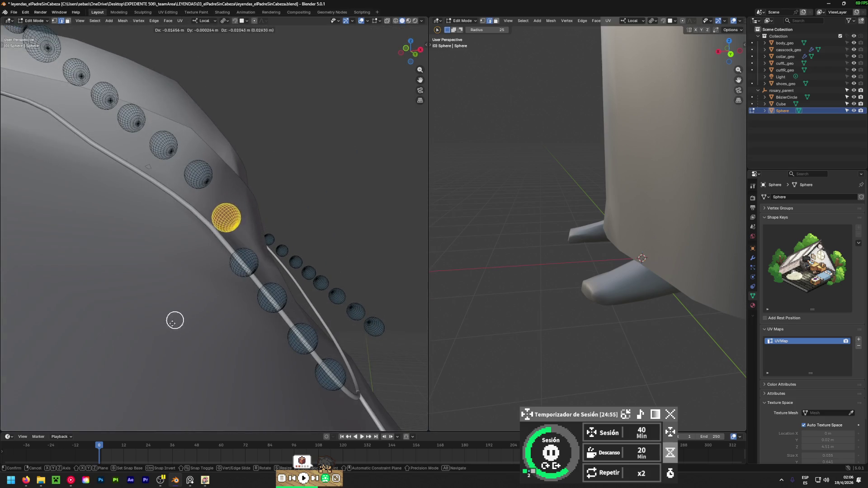
click(74, 24)
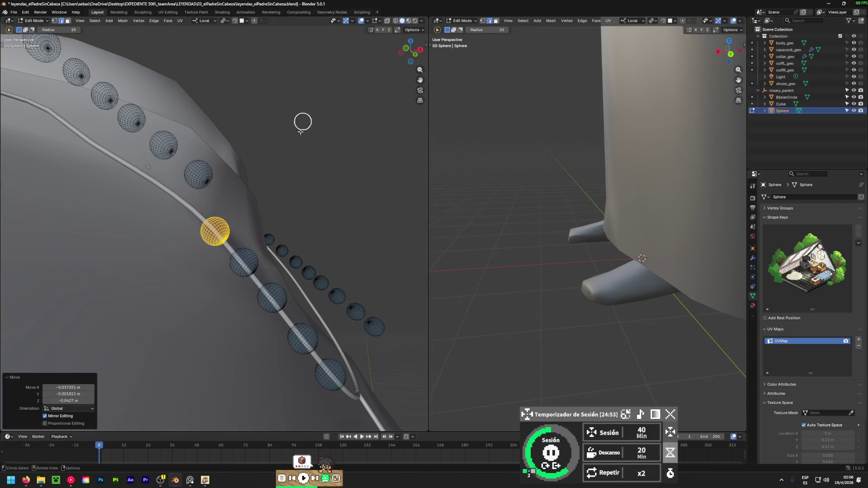
key(alt+z)
mouse_move(277, 167)
middle_down()
mouse_move(185, 246)
mouse_move(258, 190)
mouse_move(318, 160)
middle_up()
key(g)
click(203, 229)
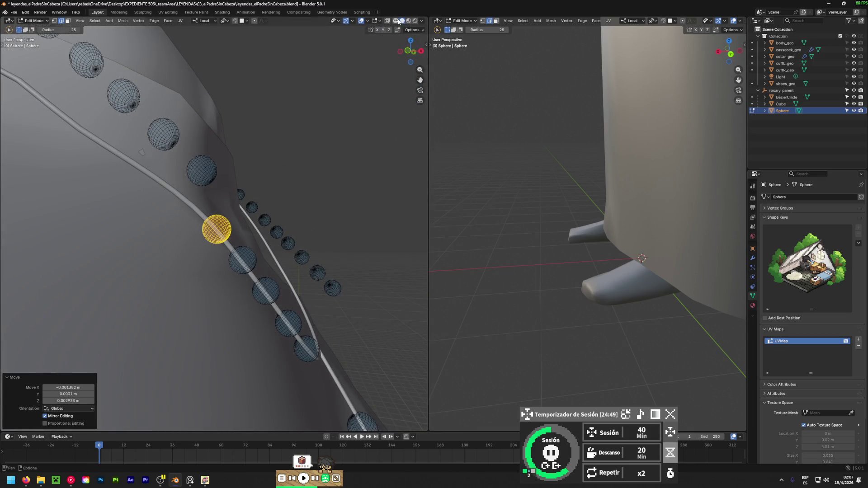
- Reselect the next bead up the chain and settle it onto the cord
key(alt+z)
drag(202, 186, 204, 169)
click(217, 200)
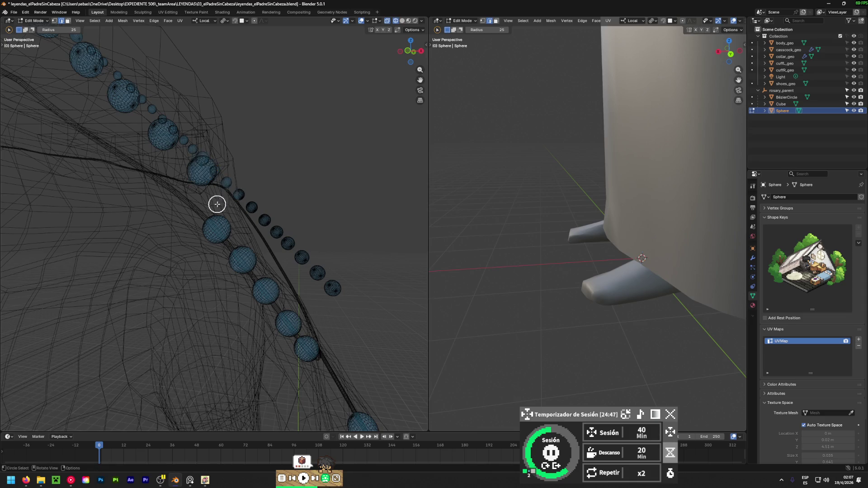
middle_drag(217, 200, 199, 183)
drag(198, 183, 194, 172)
key(Escape)
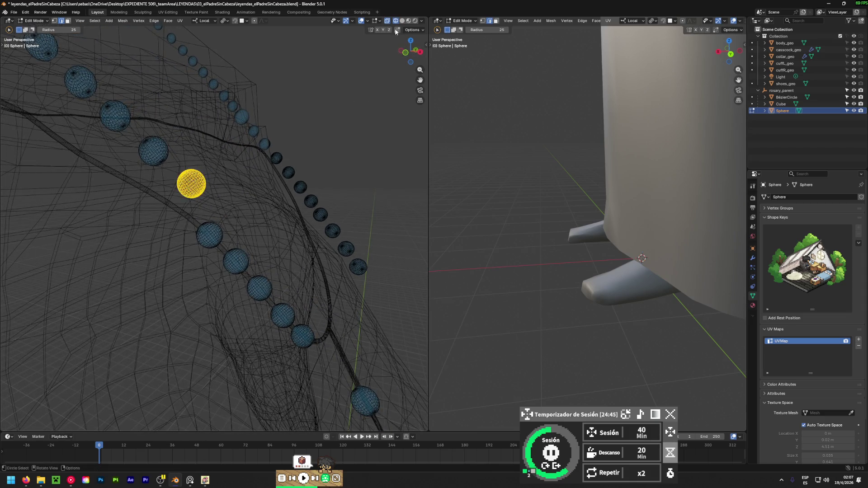
key(alt+z)
mouse_move(195, 172)
middle_down()
mouse_move(264, 165)
mouse_move(284, 130)
middle_up()
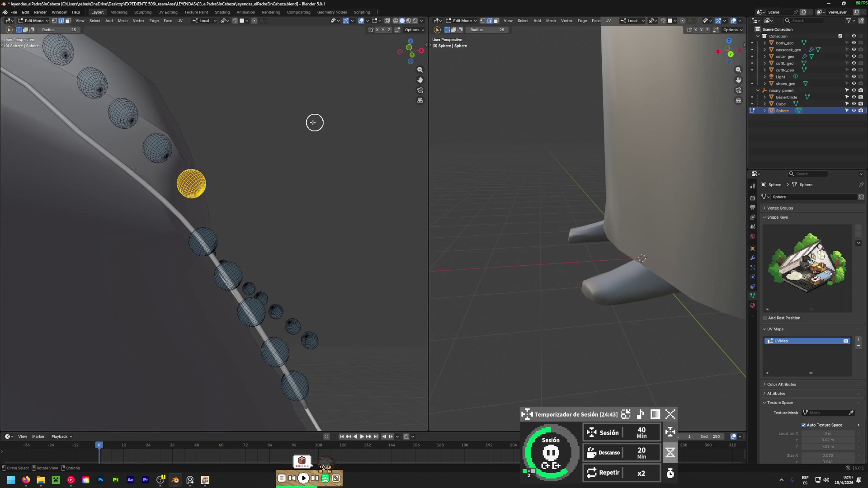
key(g)
click(129, 362)
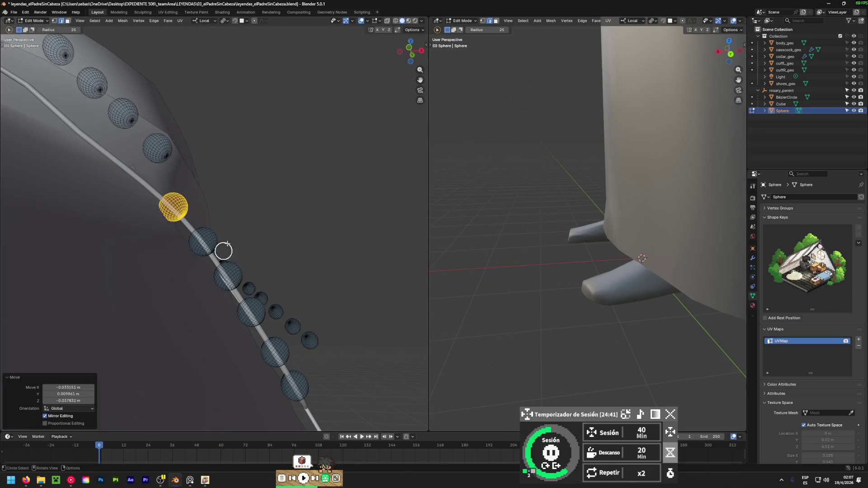
mouse_move(223, 261)
middle_down()
mouse_move(116, 343)
mouse_move(194, 255)
middle_up()
key(g)
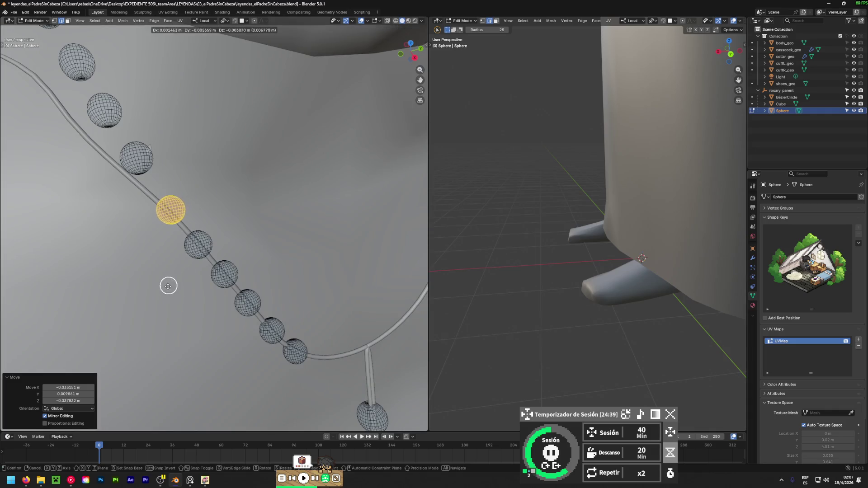
click(159, 298)
mouse_move(135, 321)
middle_down()
mouse_move(232, 213)
mouse_move(246, 172)
mouse_move(262, 176)
middle_up()
- Drop one more bead down onto the cord and view the whole rosary on the torso
key(alt+z)
middle_drag(305, 143, 225, 229)
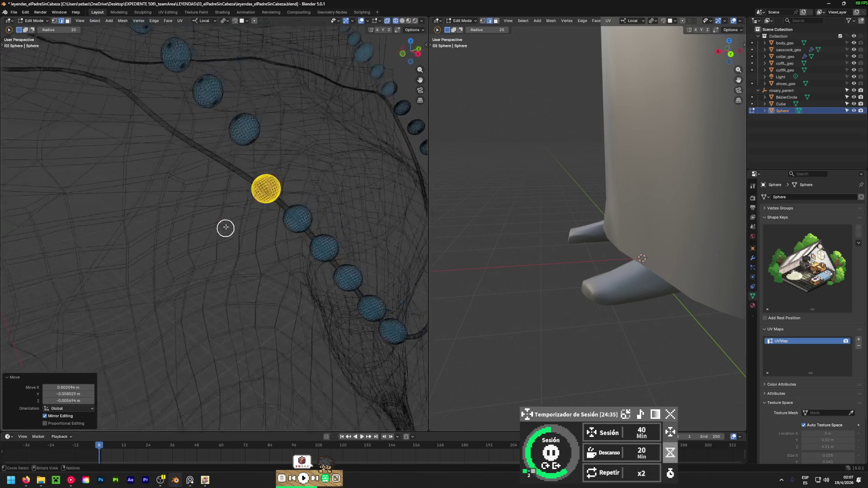
mouse_move(233, 142)
mouse_down()
mouse_move(249, 120)
mouse_move(258, 126)
mouse_up()
right_click(273, 104)
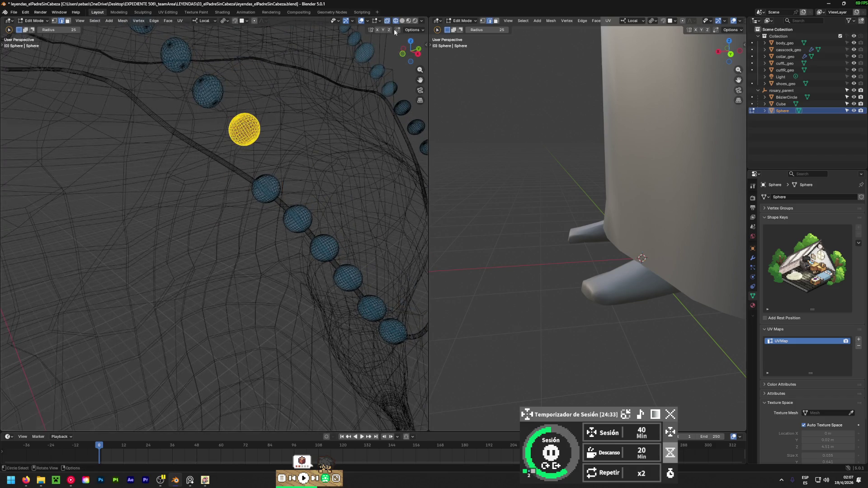
key(alt+z)
middle_drag(290, 137, 296, 129)
key(g)
click(257, 175)
mouse_move(258, 174)
middle_down()
mouse_move(294, 127)
mouse_move(344, 208)
middle_up()
scroll(344, 208, down, 5)
mouse_move(314, 258)
middle_down()
mouse_move(181, 258)
mouse_move(226, 276)
mouse_move(44, 278)
mouse_move(49, 189)
mouse_move(211, 182)
mouse_move(367, 269)
middle_up()
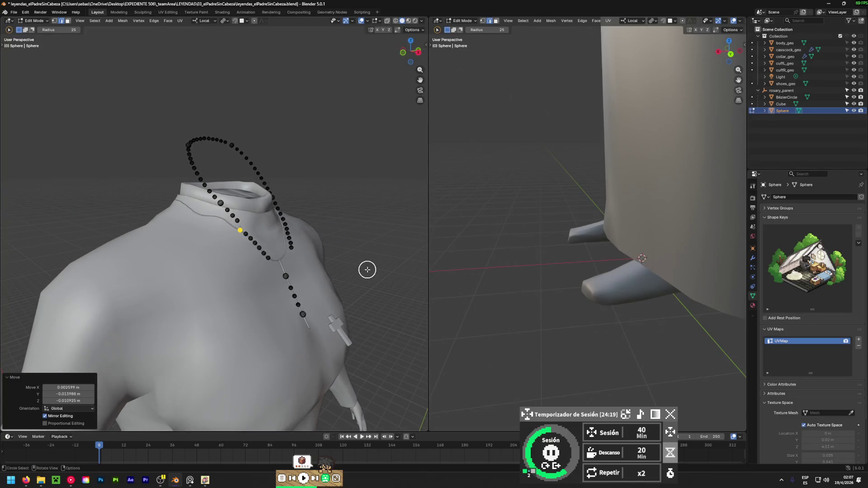
- Zoom in, select the loose bead by the left collar and drop it onto the cord
scroll(218, 229, up, 3)
scroll(233, 232, up, 3)
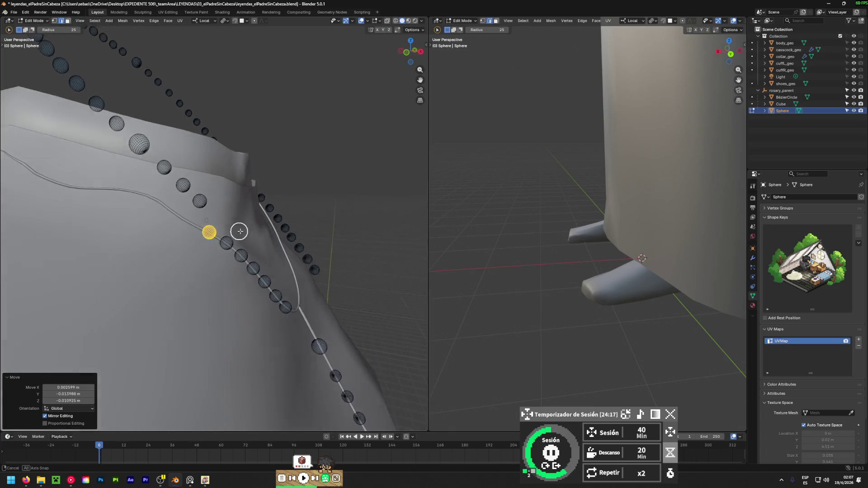
scroll(188, 201, up, 4)
click(209, 187)
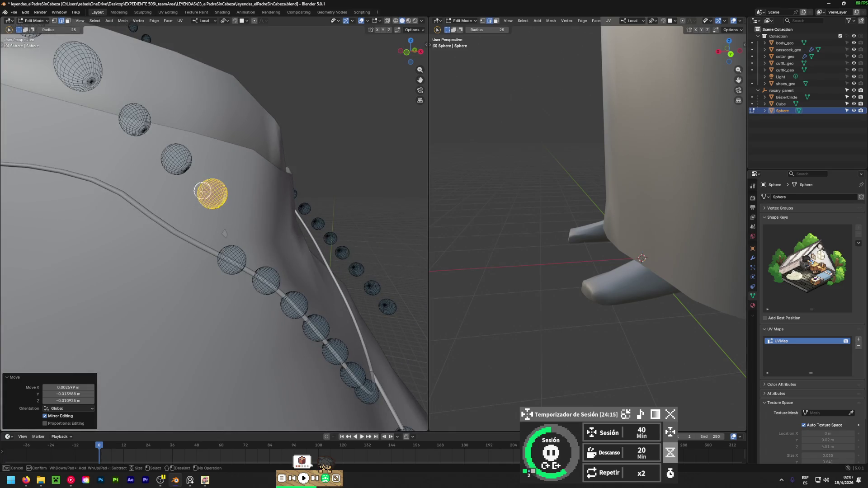
key(alt+z)
middle_drag(206, 192, 231, 232)
drag(226, 180, 214, 190)
click(402, 20)
mouse_move(190, 232)
middle_down()
mouse_move(244, 176)
mouse_move(238, 171)
middle_up()
key(g)
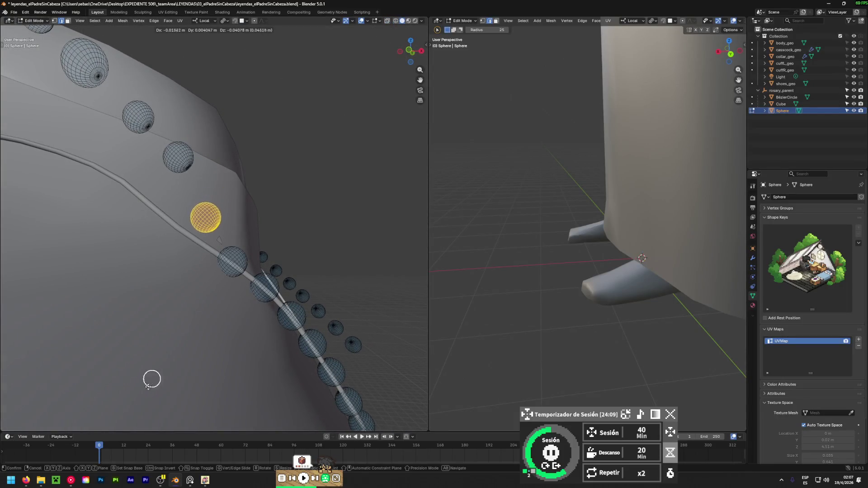
click(70, 161)
mouse_move(70, 161)
middle_down()
mouse_move(145, 207)
mouse_move(149, 232)
mouse_move(60, 258)
middle_up()
key(g)
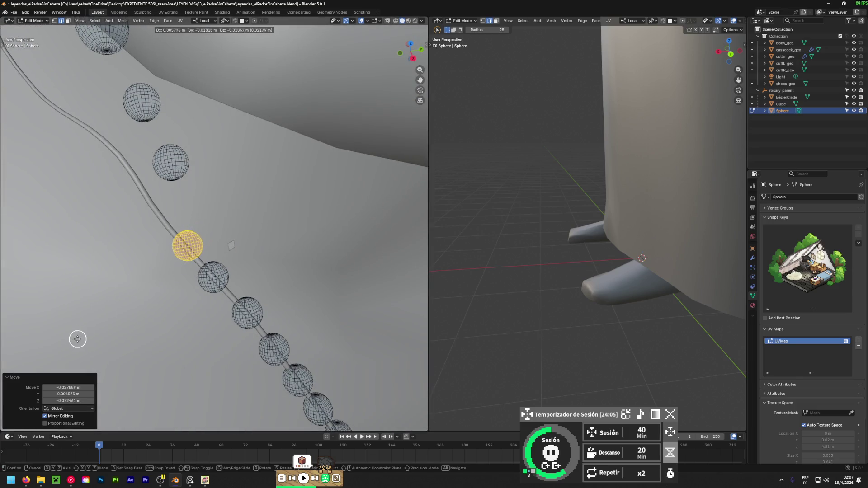
click(78, 339)
mouse_move(106, 355)
middle_down()
mouse_move(297, 161)
mouse_move(319, 158)
mouse_move(237, 258)
mouse_move(298, 147)
mouse_move(162, 304)
middle_up()
- Select another bead through X-ray and move it down toward the cord
click(387, 21)
mouse_move(199, 223)
mouse_down()
mouse_move(208, 199)
mouse_move(219, 225)
mouse_move(271, 176)
mouse_up()
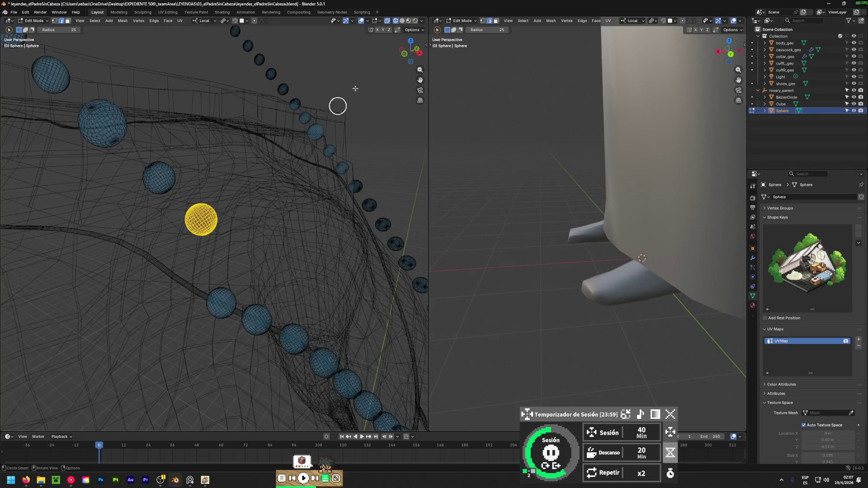
click(387, 21)
mouse_move(396, 36)
middle_down()
mouse_move(252, 182)
mouse_move(312, 106)
middle_up()
key(g)
click(157, 109)
mouse_move(186, 78)
middle_down()
mouse_move(109, 372)
mouse_move(202, 3)
middle_up()
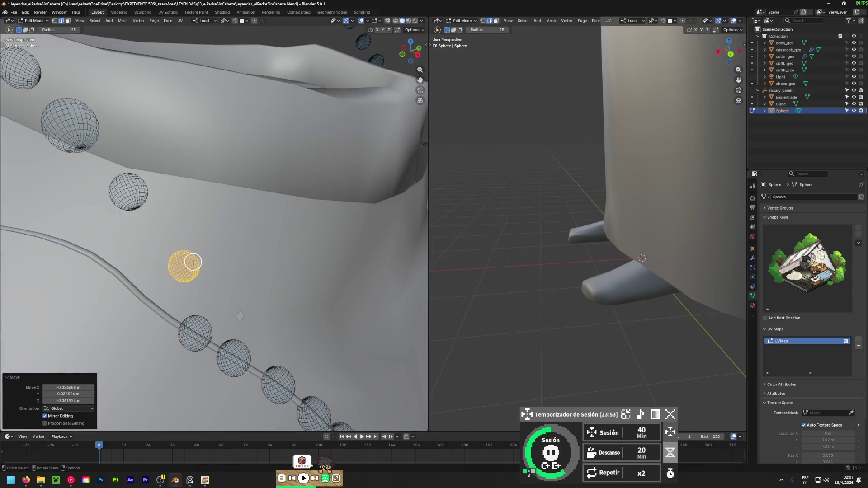
key(g)
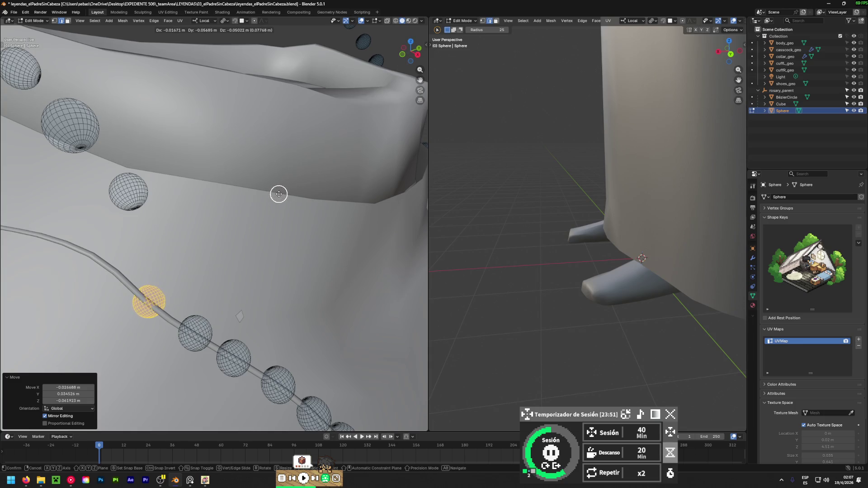
click(279, 194)
mouse_move(278, 194)
middle_down()
mouse_move(331, 138)
mouse_move(167, 298)
mouse_move(320, 188)
mouse_move(173, 362)
middle_up()
key(g)
click(197, 265)
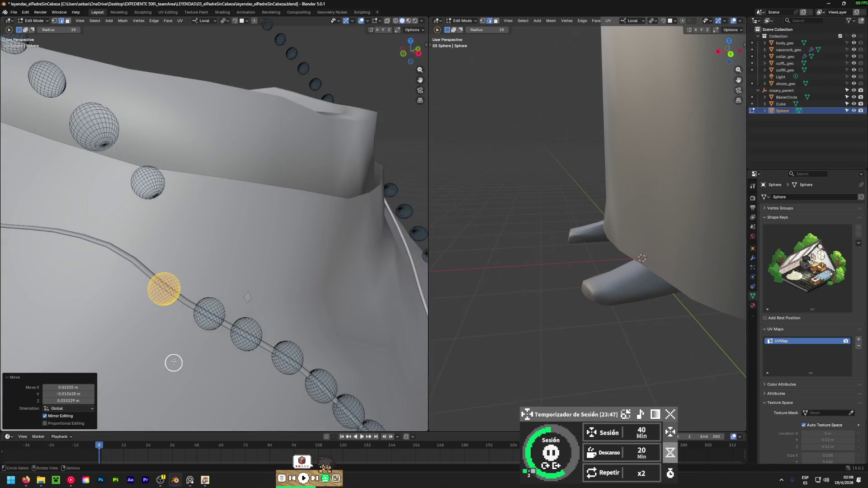
- Nudge the bead onto the cord (0.001503, −0.000898, 0.001504 m), then view in wireframe
key(g)
mouse_move(193, 298)
middle_down()
mouse_move(107, 209)
mouse_move(66, 109)
middle_up()
mouse_move(145, 271)
middle_down()
mouse_move(154, 280)
mouse_move(357, 291)
mouse_move(232, 266)
mouse_move(224, 283)
mouse_move(121, 296)
mouse_move(316, 262)
mouse_move(245, 298)
mouse_move(128, 317)
mouse_move(347, 349)
mouse_move(324, 335)
mouse_move(316, 348)
mouse_move(316, 334)
middle_up()
key(g)
click(133, 293)
key(g)
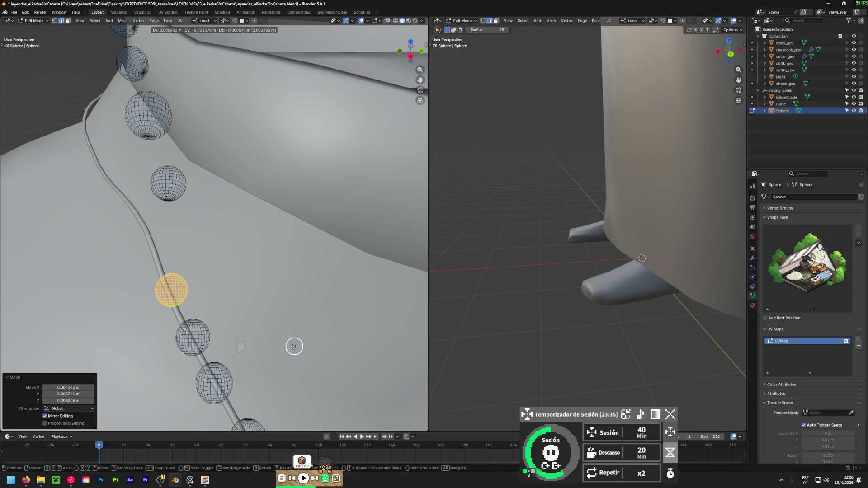
click(264, 362)
mouse_move(265, 362)
middle_down()
mouse_move(233, 359)
mouse_move(29, 188)
mouse_move(126, 215)
mouse_move(70, 189)
mouse_move(89, 180)
mouse_move(134, 302)
mouse_move(96, 363)
mouse_move(212, 190)
mouse_move(353, 73)
mouse_move(212, 248)
mouse_move(217, 199)
mouse_move(199, 194)
mouse_move(404, 52)
middle_up()
key(g)
click(165, 302)
scroll(353, 74, down, 5)
click(396, 21)
mouse_move(343, 113)
middle_down()
mouse_move(274, 188)
mouse_move(197, 318)
middle_up()
- Back in solid shading, move the small bead down onto the cord below the left collar
drag(197, 281, 291, 185)
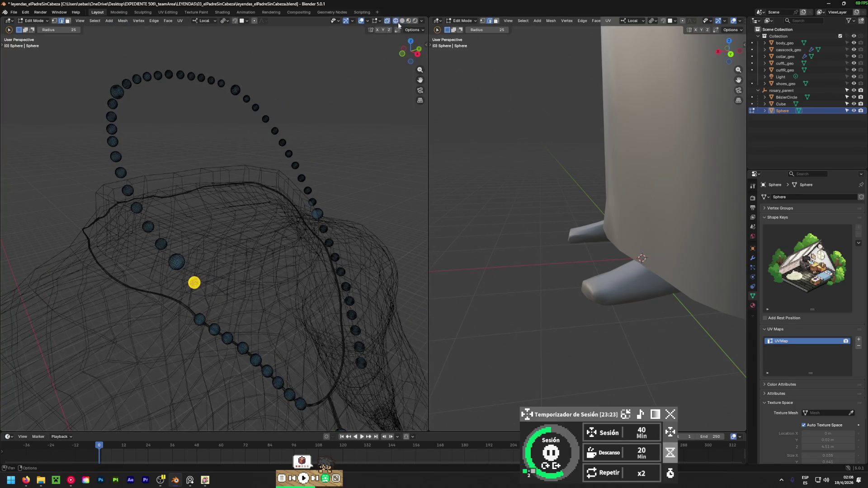
click(401, 21)
middle_drag(193, 345, 267, 229)
key(g)
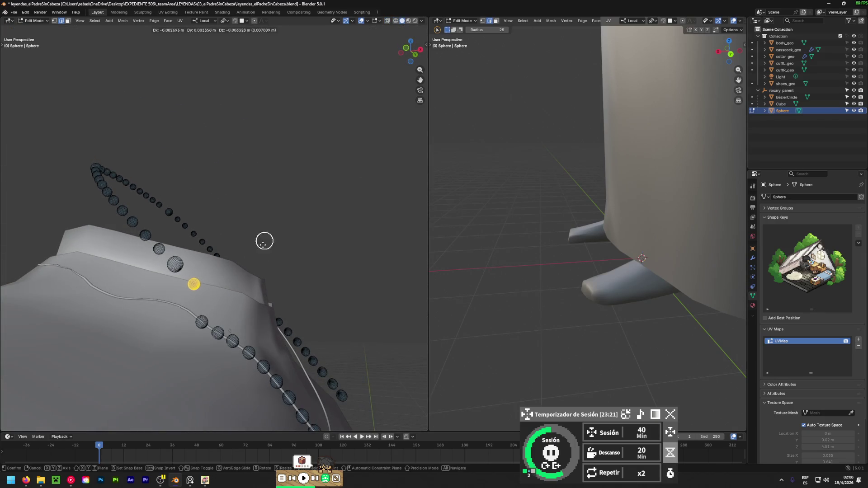
click(202, 47)
mouse_move(328, 139)
middle_down()
mouse_move(184, 363)
mouse_move(237, 3)
middle_up()
key(g)
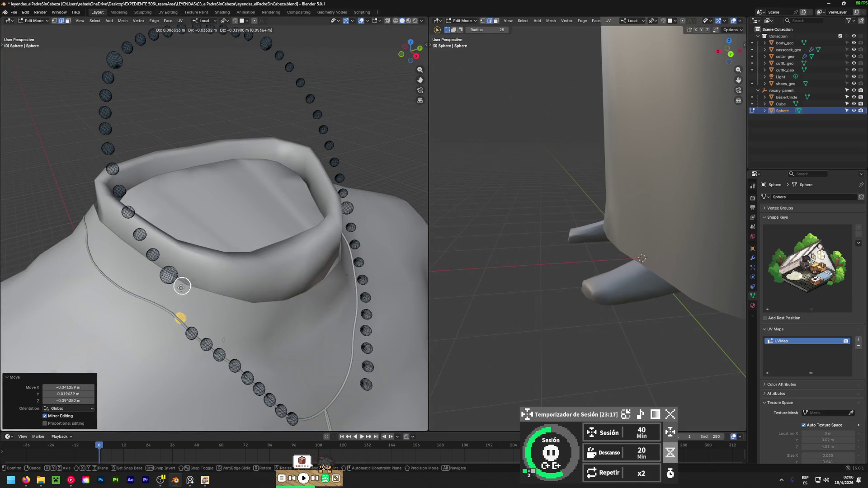
click(167, 302)
mouse_move(163, 304)
middle_down()
mouse_move(232, 286)
mouse_move(122, 386)
mouse_move(349, 204)
mouse_move(141, 337)
mouse_move(252, 368)
mouse_move(203, 289)
mouse_move(223, 286)
mouse_move(172, 317)
middle_up()
key(g)
click(233, 279)
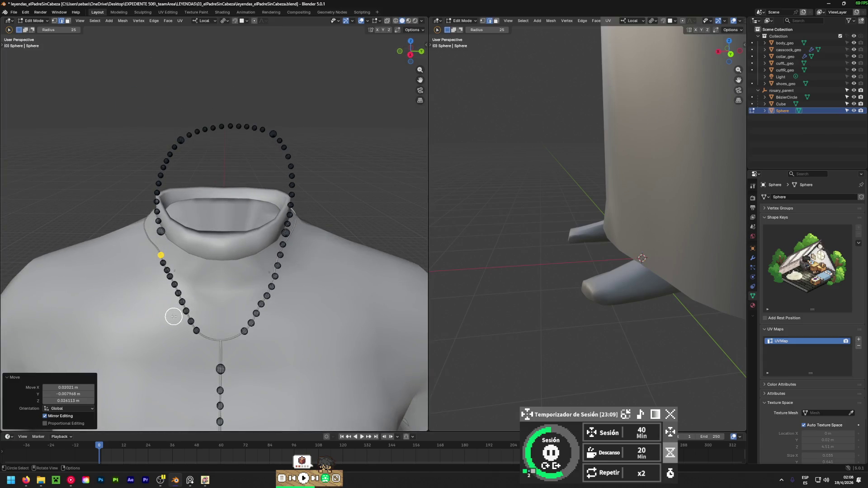
- Check the chest and cross from the front, then pick the larger bead beside the collar
shift+middle_drag(213, 385, 236, 150)
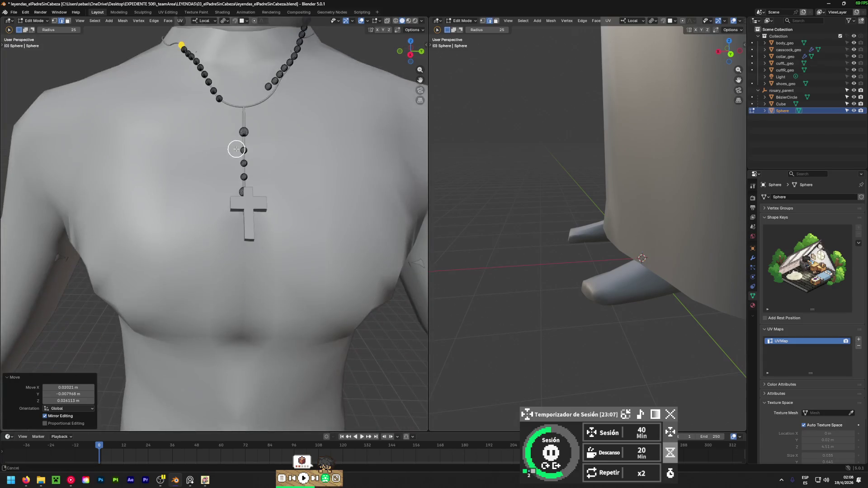
mouse_move(211, 233)
middle_down()
mouse_move(246, 229)
mouse_move(273, 280)
mouse_move(211, 269)
middle_up()
scroll(222, 176, up, 8)
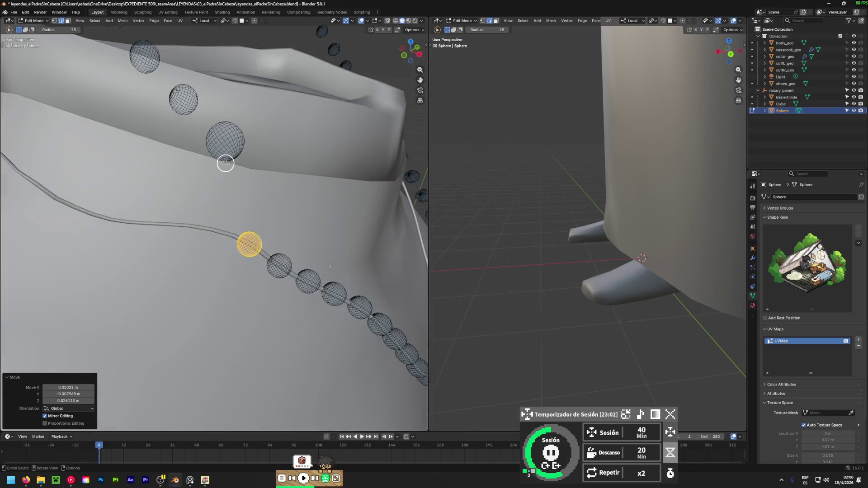
mouse_move(225, 160)
mouse_down()
mouse_move(223, 122)
mouse_move(228, 135)
mouse_move(303, 118)
mouse_up()
key(alt+z)
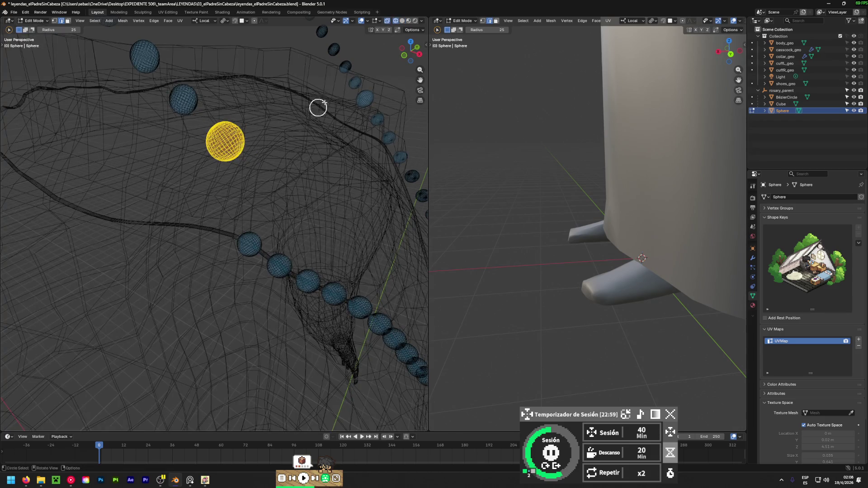
- Back in solid shading, move the selected bead down onto the cord by the left collar
click(402, 21)
mouse_move(239, 235)
middle_down()
mouse_move(256, 178)
mouse_move(252, 141)
middle_up()
key(g)
click(254, 249)
mouse_move(316, 153)
middle_down()
mouse_move(150, 347)
mouse_move(310, 170)
mouse_move(270, 238)
mouse_move(287, 205)
mouse_move(233, 265)
mouse_move(97, 372)
mouse_move(141, 259)
mouse_move(302, 165)
mouse_move(265, 207)
middle_up()
key(g)
click(285, 214)
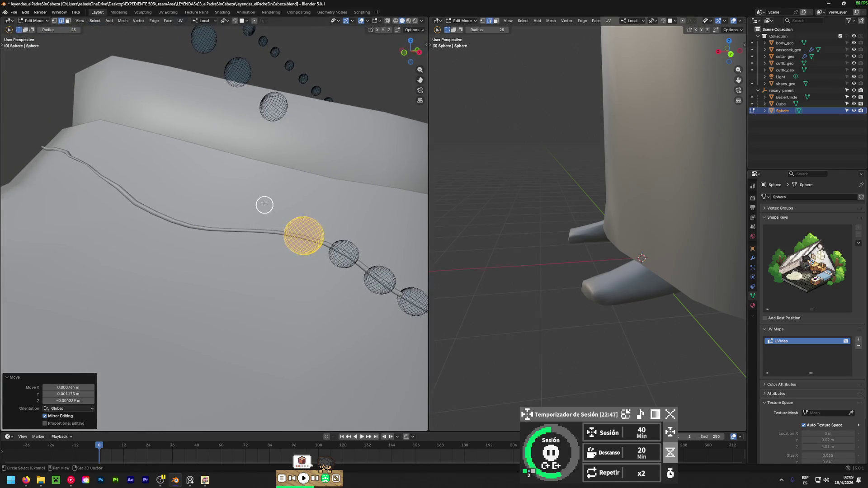
- In X-ray, select the upper bead above the collar and drop it toward the cord
key(shift+z)
click(263, 108)
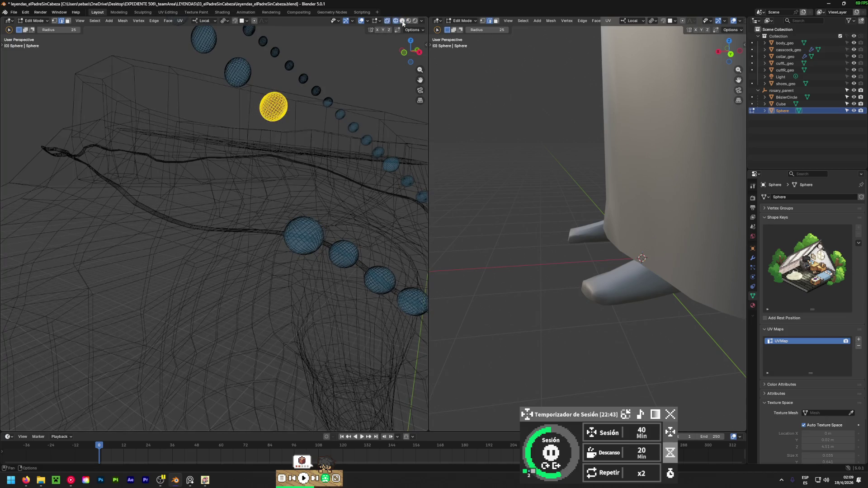
key(shift+z)
mouse_move(273, 106)
middle_down()
mouse_move(226, 236)
mouse_move(288, 141)
mouse_move(270, 172)
middle_up()
key(g)
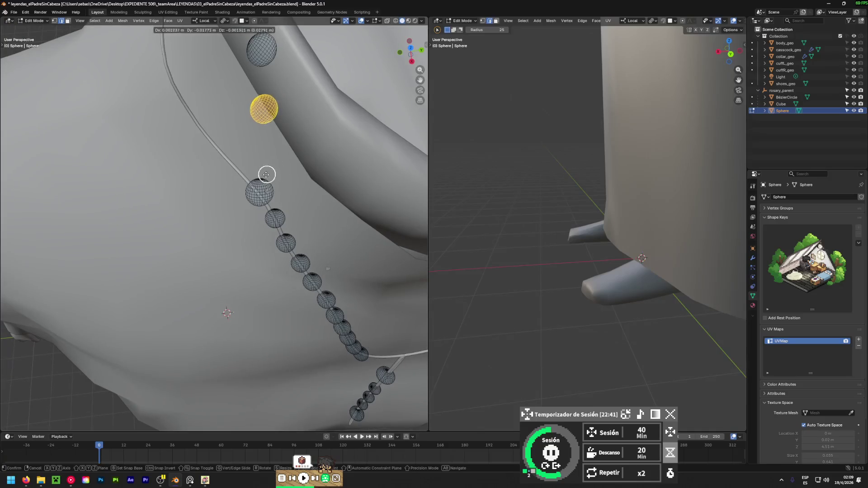
click(240, 223)
mouse_move(240, 223)
middle_down()
mouse_move(384, 116)
mouse_move(267, 172)
mouse_move(248, 212)
mouse_move(114, 393)
middle_up()
- Fine-tune the upper bead's position until it sits on the cord
key(g)
click(226, 280)
key(g)
click(207, 325)
middle_drag(207, 325, 351, 142)
key(g)
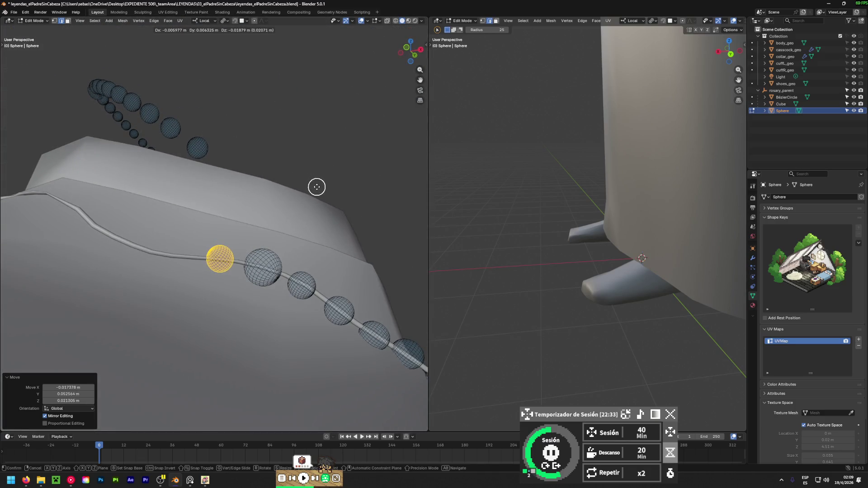
click(317, 187)
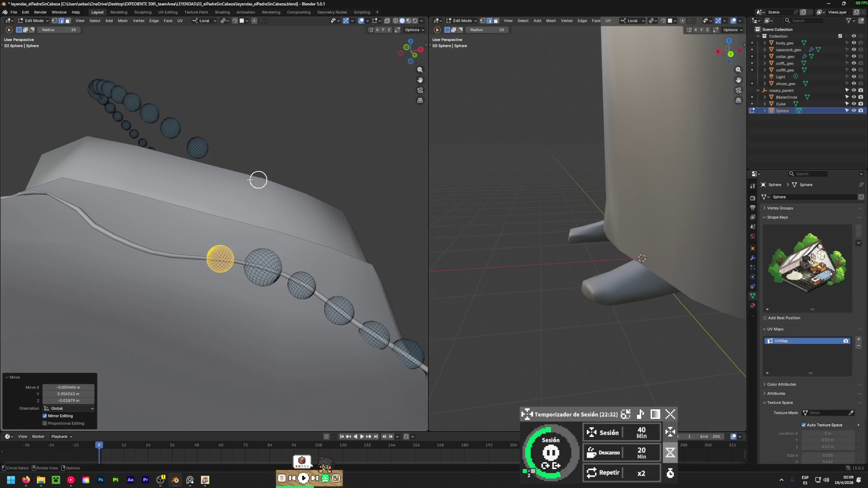
- Select the next bead on the upper loop in wireframe and move it toward the collar
click(396, 21)
click(195, 146)
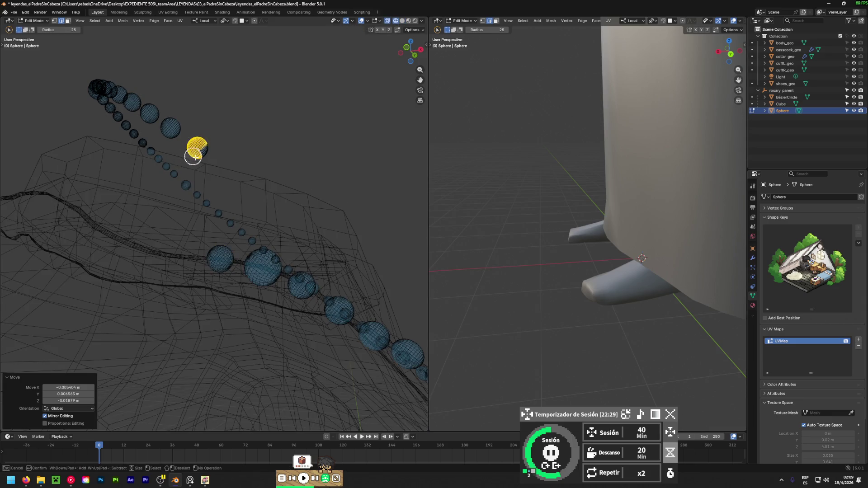
click(402, 21)
mouse_move(385, 34)
middle_down()
mouse_move(264, 205)
mouse_move(278, 186)
middle_up()
key(g)
click(258, 314)
middle_drag(259, 316, 210, 270)
key(g)
click(189, 318)
- Refine that bead's placement along the cord from several angles
middle_drag(188, 319, 307, 155)
key(g)
click(277, 239)
mouse_move(273, 228)
middle_down()
mouse_move(117, 388)
mouse_move(242, 271)
mouse_move(233, 293)
mouse_move(235, 251)
mouse_move(304, 155)
mouse_move(270, 265)
middle_up()
key(g)
click(229, 295)
key(g)
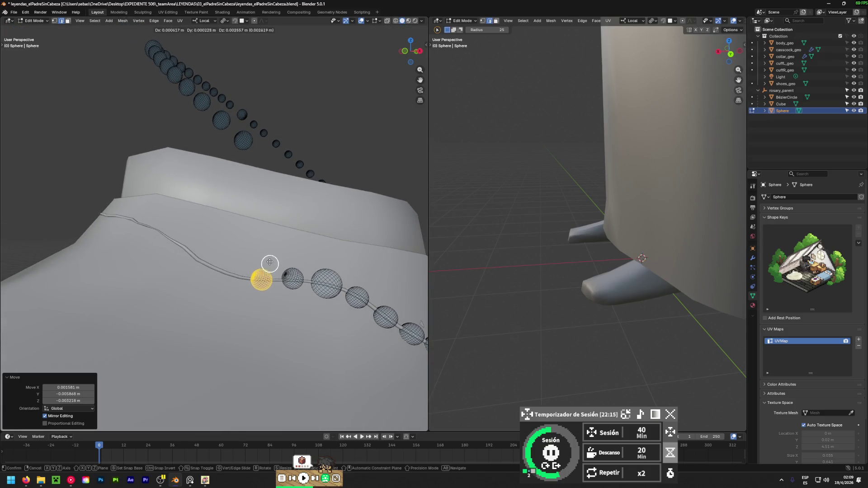
click(268, 258)
- Circle-select a bead higher on the loop in X-ray and move it toward the cord
key(alt+z)
drag(247, 141, 248, 142)
key(Escape)
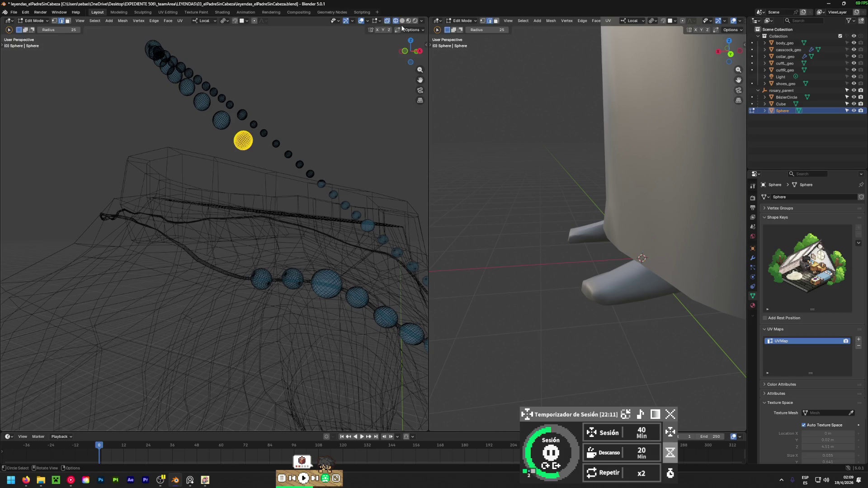
key(alt+z)
key(g)
click(294, 335)
mouse_move(294, 335)
middle_down()
mouse_move(195, 333)
mouse_move(202, 325)
middle_up()
key(g)
click(122, 370)
- Settle the higher bead onto the cord, about −0.036 m X and −0.064 m Z
middle_drag(122, 371, 264, 240)
key(g)
click(287, 209)
middle_drag(286, 210, 182, 318)
key(g)
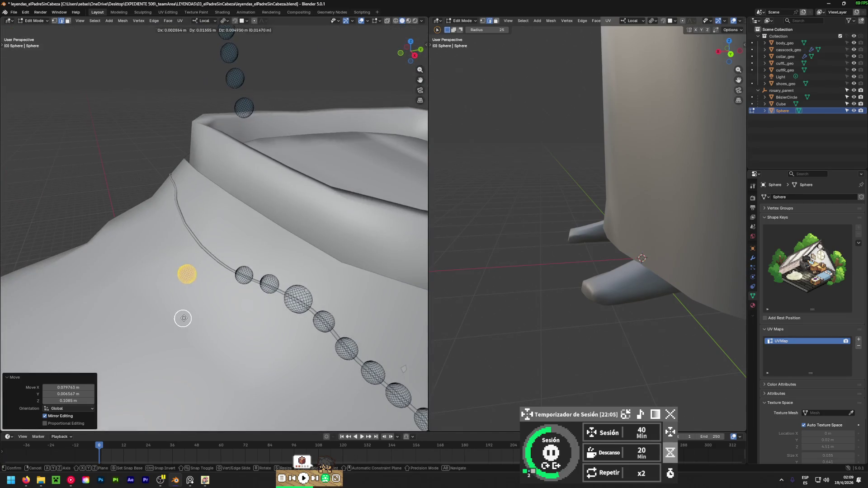
click(224, 297)
mouse_move(224, 296)
middle_down()
mouse_move(297, 248)
mouse_move(310, 224)
mouse_move(147, 346)
mouse_move(113, 414)
mouse_move(283, 244)
mouse_move(313, 201)
middle_up()
key(g)
click(298, 248)
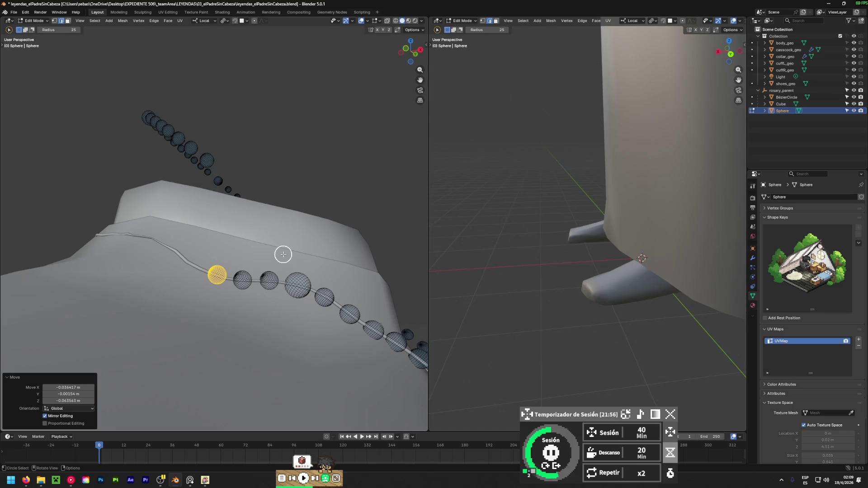
scroll(325, 253, down, 5)
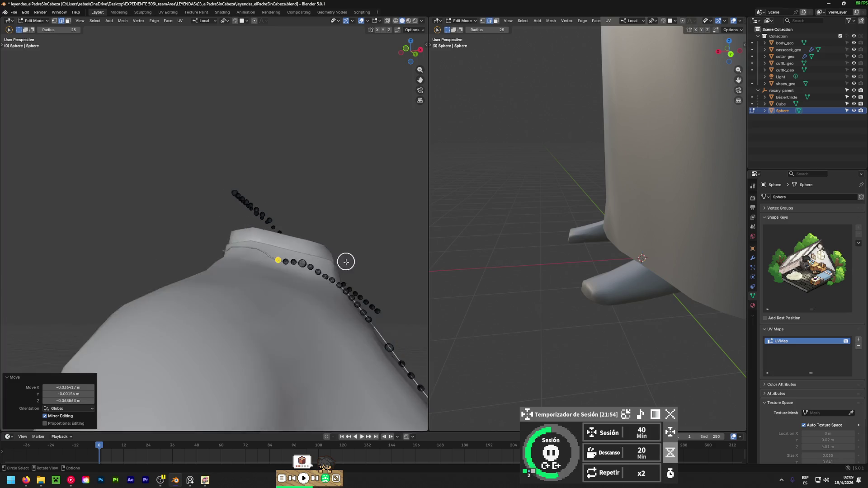
- Zoom out to inspect the whole figure from the side, then return to the collar
middle_drag(345, 260, 146, 326)
scroll(325, 285, down, 3)
mouse_move(345, 291)
middle_down()
mouse_move(244, 325)
mouse_move(202, 271)
middle_up()
scroll(244, 326, down, 2)
scroll(201, 272, down, 3)
mouse_move(202, 305)
middle_down()
mouse_move(4, 306)
mouse_move(240, 294)
mouse_move(246, 313)
mouse_move(144, 311)
mouse_move(269, 313)
mouse_move(193, 270)
mouse_move(362, 327)
mouse_move(240, 355)
middle_up()
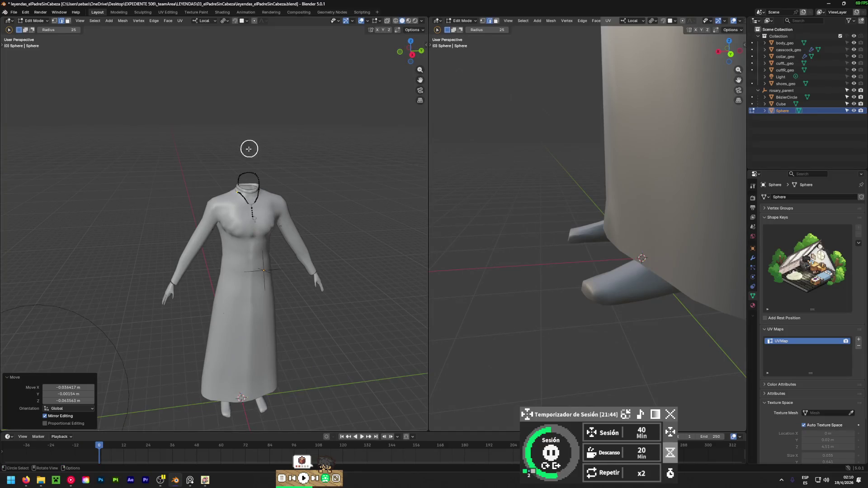
scroll(239, 188, up, 4)
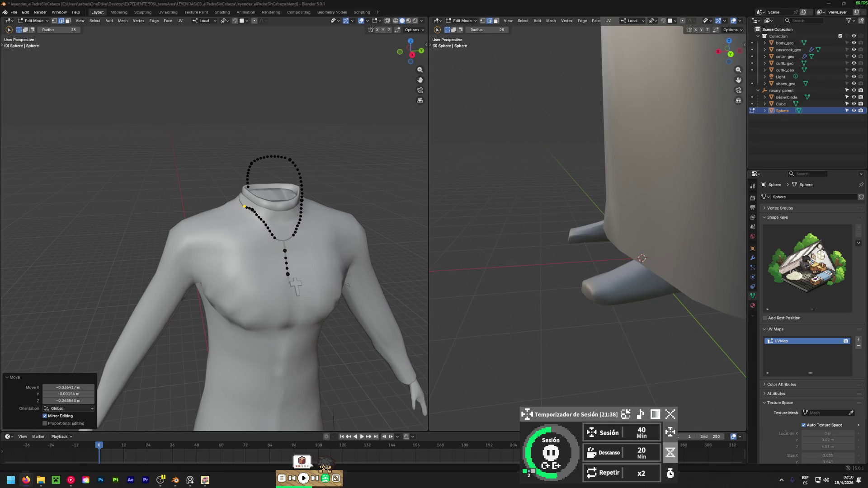
middle_drag(281, 239, 267, 236)
scroll(242, 190, up, 5)
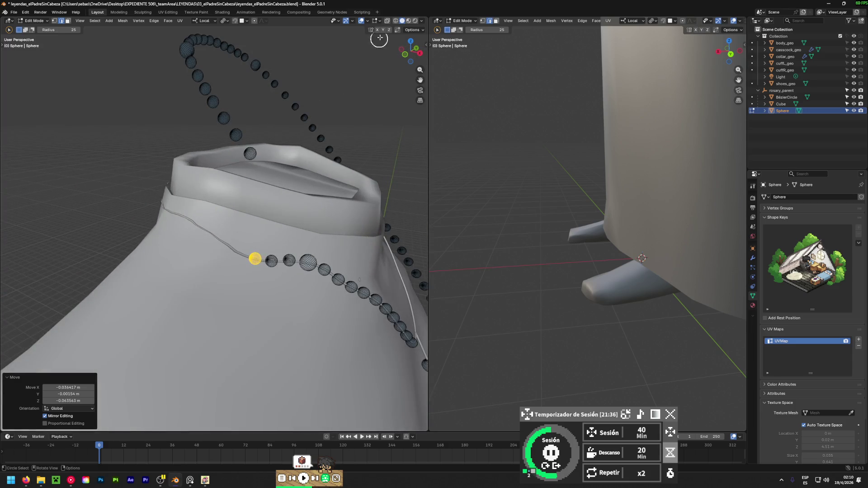
- Circle-select the next loop bead in X-ray and move it down onto the cord
click(388, 21)
drag(243, 154, 252, 154)
key(Escape)
click(403, 20)
mouse_move(267, 243)
middle_down()
mouse_move(309, 187)
mouse_move(73, 254)
mouse_move(126, 265)
mouse_move(287, 250)
middle_up()
key(g)
click(300, 271)
key(g)
click(57, 257)
- Nudge the bead into place by the left collar, last 0.003425 m X, −0.005505 m Y
scroll(220, 275, up, 4)
key(g)
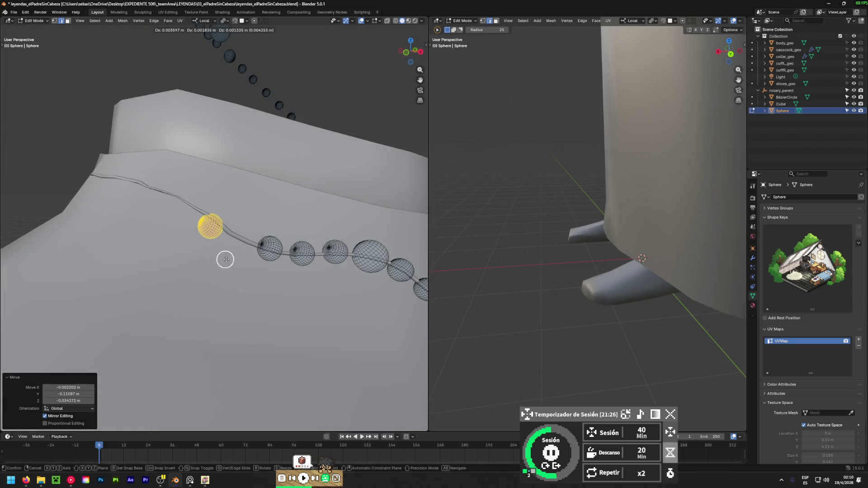
click(241, 263)
mouse_move(242, 263)
middle_down()
mouse_move(116, 280)
mouse_move(145, 295)
mouse_move(262, 233)
mouse_move(122, 300)
mouse_move(142, 257)
mouse_move(335, 169)
mouse_move(245, 230)
mouse_move(252, 194)
mouse_move(257, 201)
middle_up()
key(g)
click(107, 310)
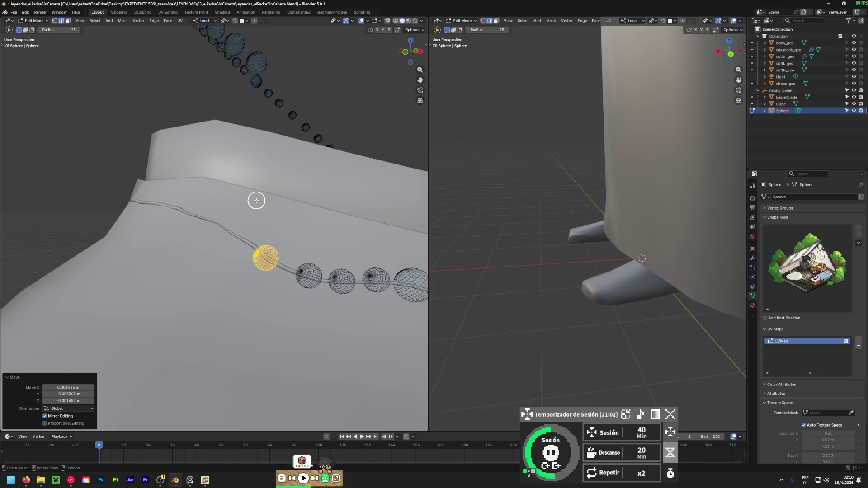
- Select a bead hidden behind the cassock using X-ray and move it onto the collar cord
mouse_move(309, 153)
middle_down()
mouse_move(269, 149)
mouse_move(287, 118)
mouse_move(213, 206)
middle_up()
click(396, 22)
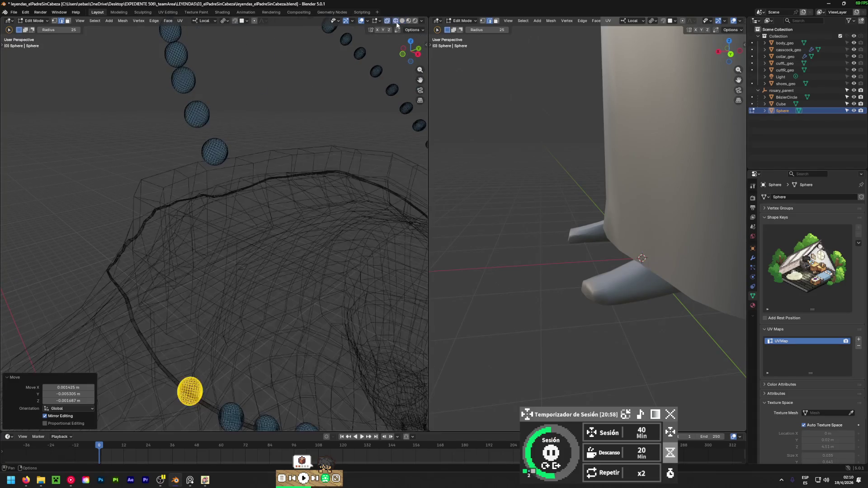
drag(212, 153, 188, 150)
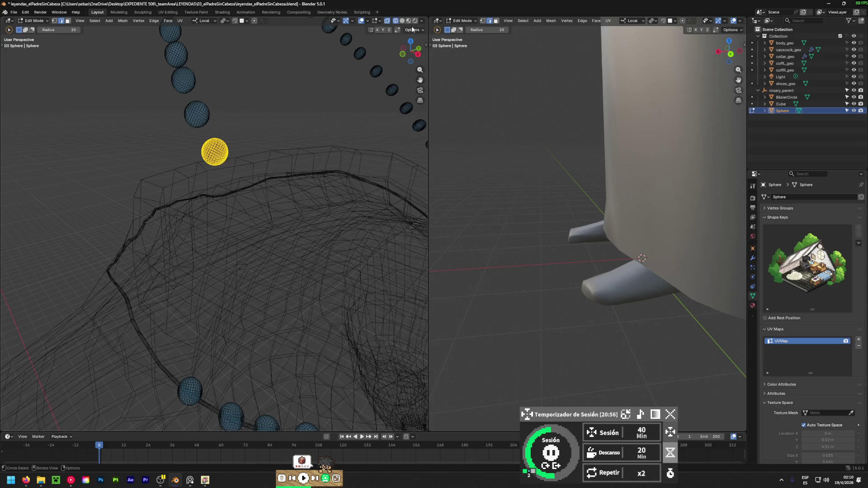
click(401, 20)
mouse_move(205, 274)
middle_down()
mouse_move(262, 219)
mouse_move(242, 285)
mouse_move(274, 204)
middle_up()
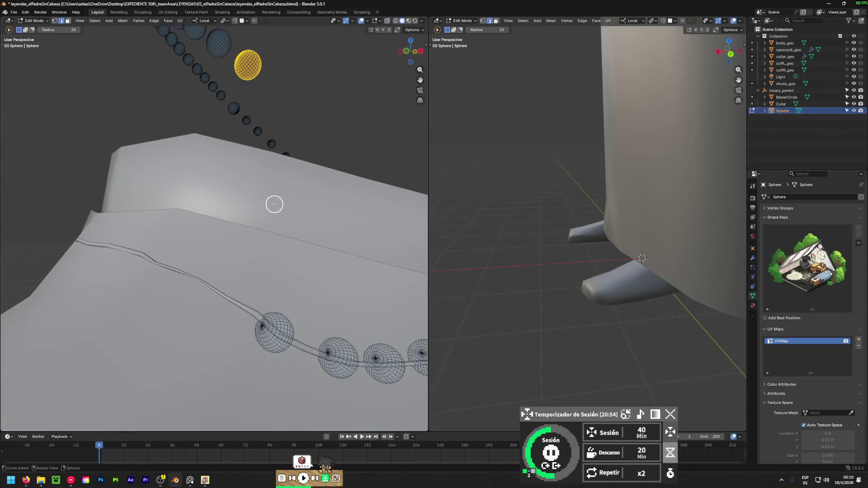
key(g)
click(271, 362)
middle_drag(271, 362, 124, 300)
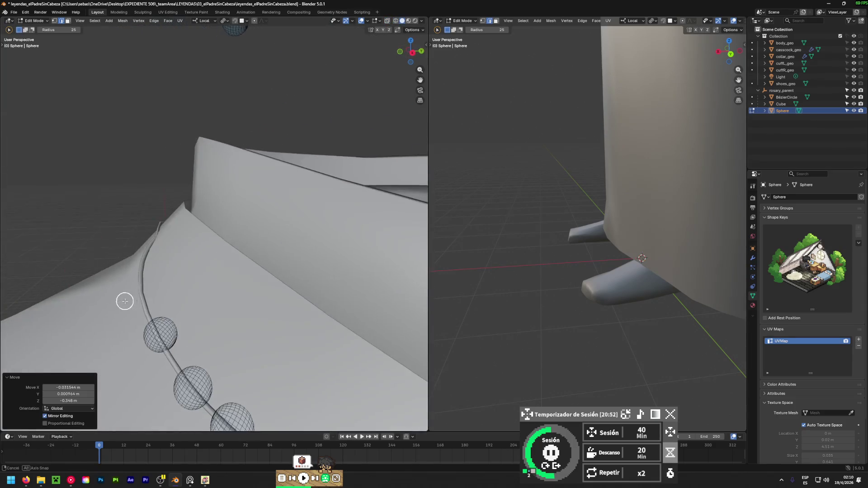
- Fine-tune that bead's position on the collar cord with several small moves
key(g)
click(33, 328)
mouse_move(34, 328)
middle_down()
mouse_move(113, 331)
mouse_move(264, 300)
middle_up()
key(g)
click(196, 318)
key(g)
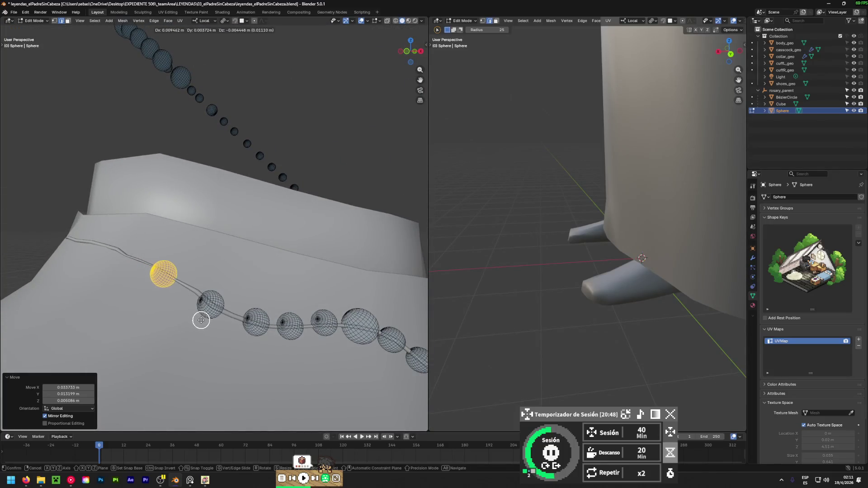
click(209, 321)
mouse_move(208, 322)
middle_down()
mouse_move(160, 286)
mouse_move(145, 300)
mouse_move(286, 325)
mouse_move(340, 348)
mouse_move(224, 286)
mouse_move(107, 272)
mouse_move(211, 293)
middle_up()
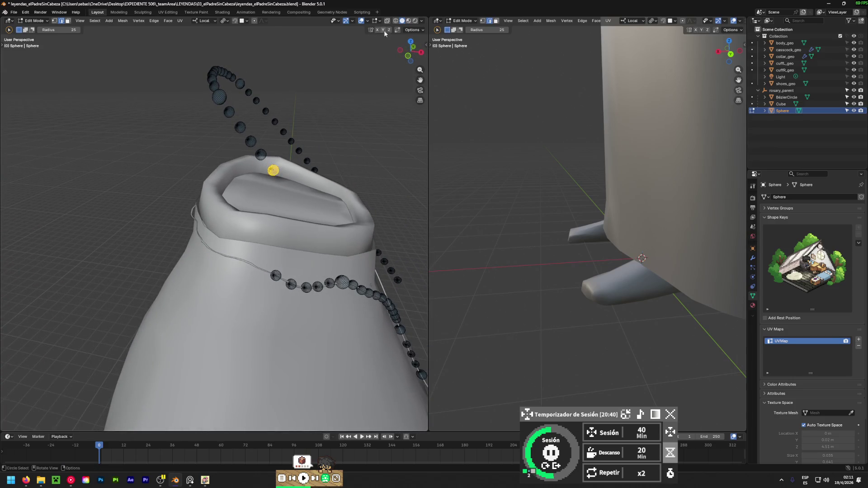
- Pick the next bead through the cassock and move it onto the collar
key(Escape)
click(396, 22)
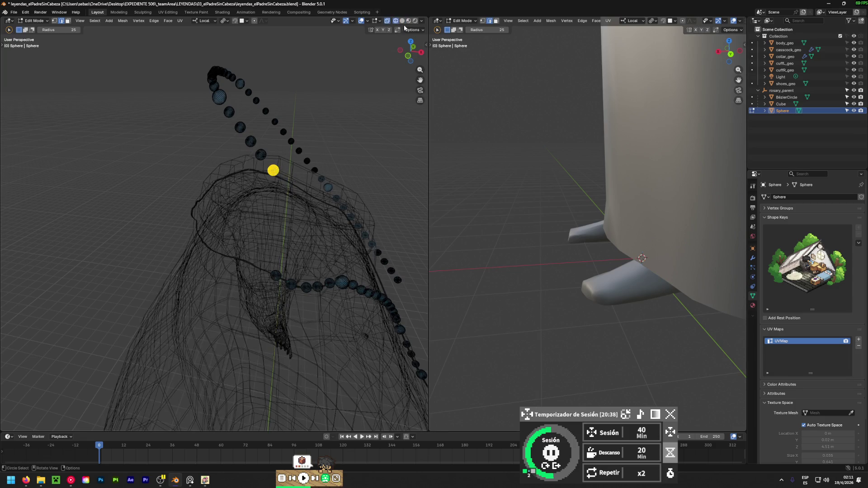
click(402, 21)
mouse_move(307, 231)
middle_down()
mouse_move(151, 226)
mouse_move(180, 176)
mouse_move(277, 153)
mouse_move(192, 120)
mouse_move(181, 190)
middle_up()
key(g)
click(152, 285)
mouse_move(151, 285)
middle_down()
mouse_move(341, 329)
mouse_move(243, 275)
mouse_move(264, 281)
middle_up()
- Shift that bead to the right along the cord and settle its position
key(g)
click(321, 290)
mouse_move(322, 290)
middle_down()
mouse_move(145, 267)
mouse_move(162, 277)
mouse_move(234, 253)
mouse_move(324, 271)
mouse_move(26, 304)
mouse_move(115, 328)
middle_up()
key(g)
click(220, 260)
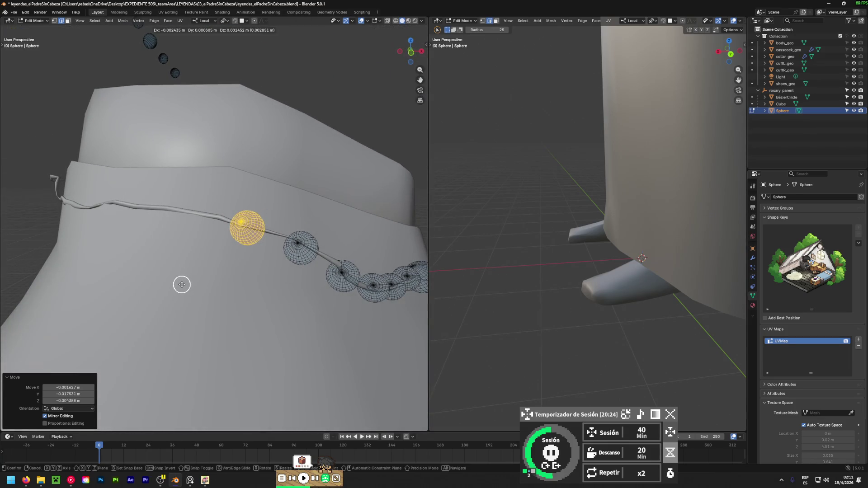
scroll(182, 283, down, 8)
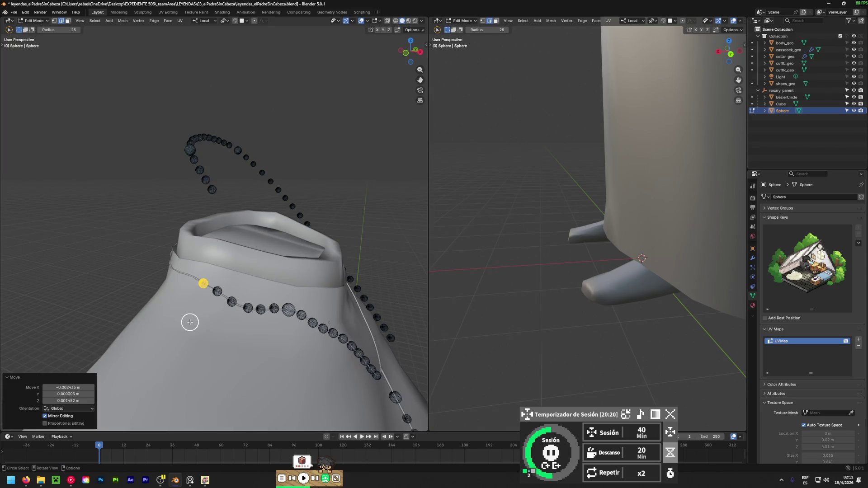
- Circle-select another bead behind the cassock and move it down toward the collar
key(Escape)
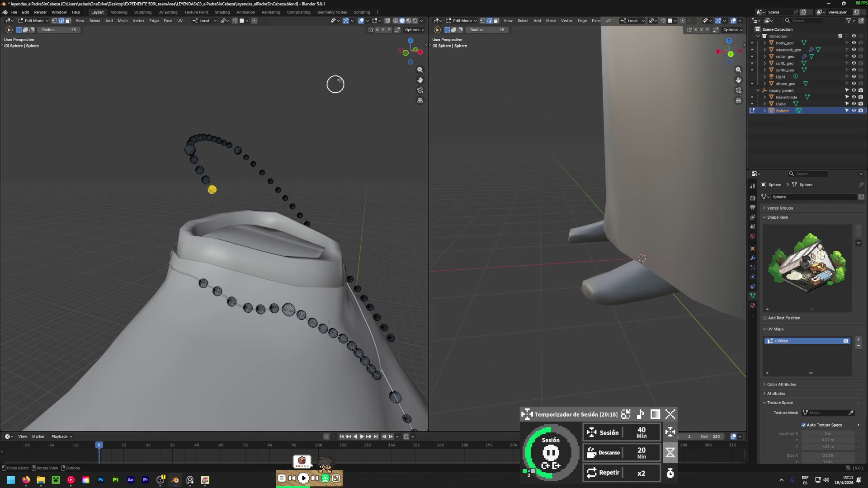
click(396, 21)
key(c)
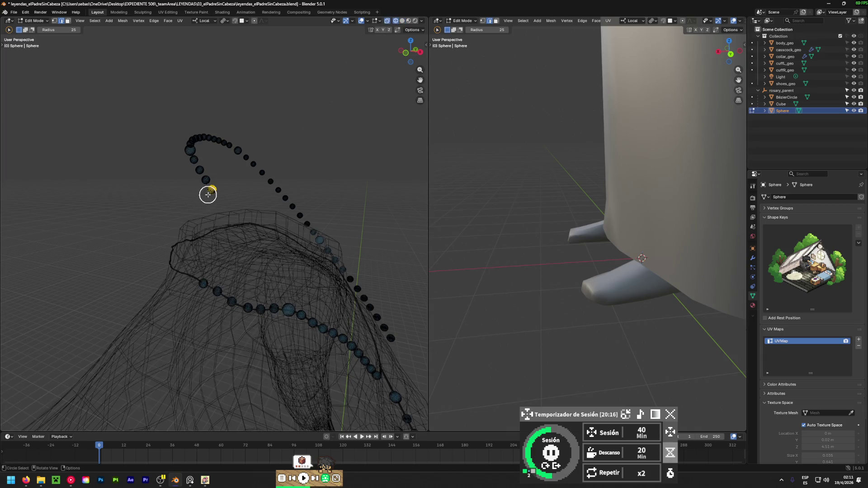
click(402, 21)
mouse_move(164, 255)
middle_down()
mouse_move(207, 244)
mouse_move(173, 291)
mouse_move(190, 283)
middle_up()
key(g)
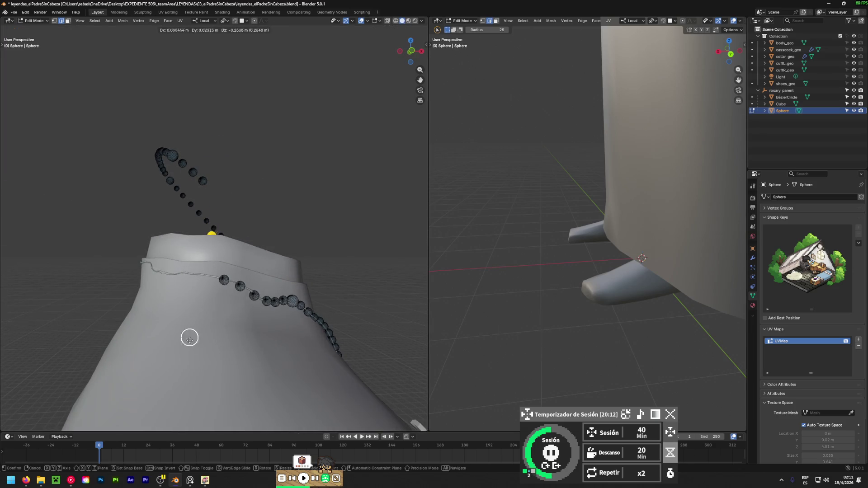
click(190, 368)
mouse_move(190, 368)
middle_down()
mouse_move(25, 391)
mouse_move(68, 376)
middle_up()
key(g)
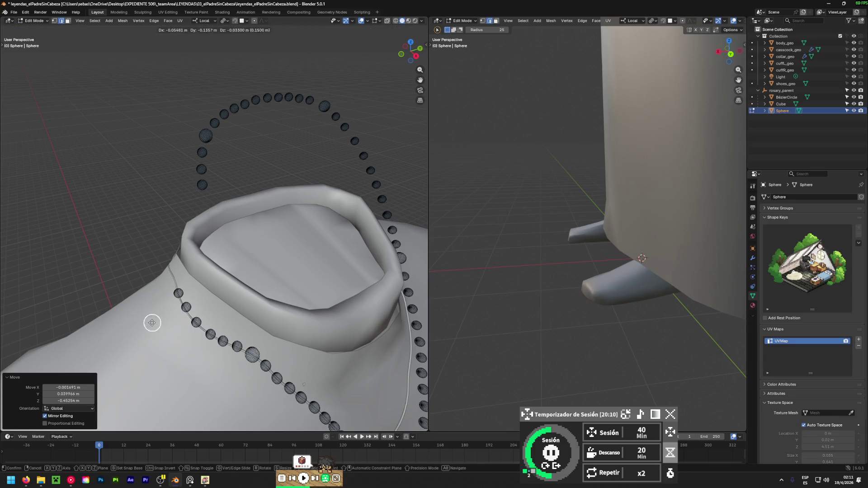
click(136, 323)
- Refine that bead's placement against the collar beads
middle_drag(151, 330, 158, 333)
scroll(167, 300, up, 6)
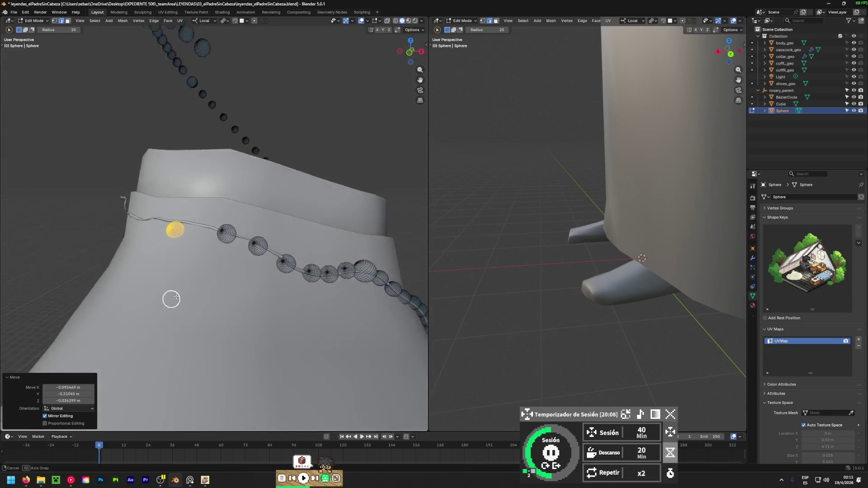
key(g)
click(230, 242)
mouse_move(230, 242)
middle_down()
mouse_move(50, 296)
mouse_move(174, 242)
mouse_move(162, 251)
mouse_move(347, 225)
mouse_move(291, 242)
mouse_move(311, 242)
mouse_move(223, 255)
middle_up()
key(g)
click(166, 256)
scroll(317, 235, down, 4)
scroll(138, 245, up, 4)
middle_drag(138, 245, 251, 171)
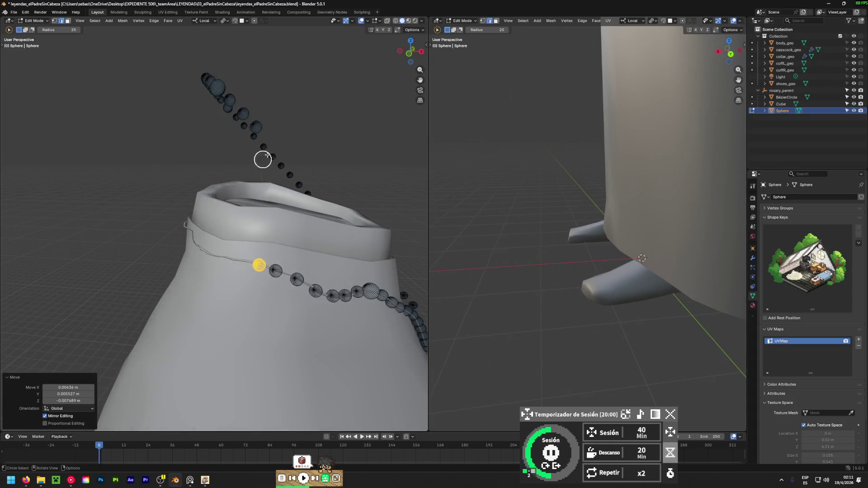
- Circle-select a further bead in X-ray and place it on the collar
click(395, 21)
key(c)
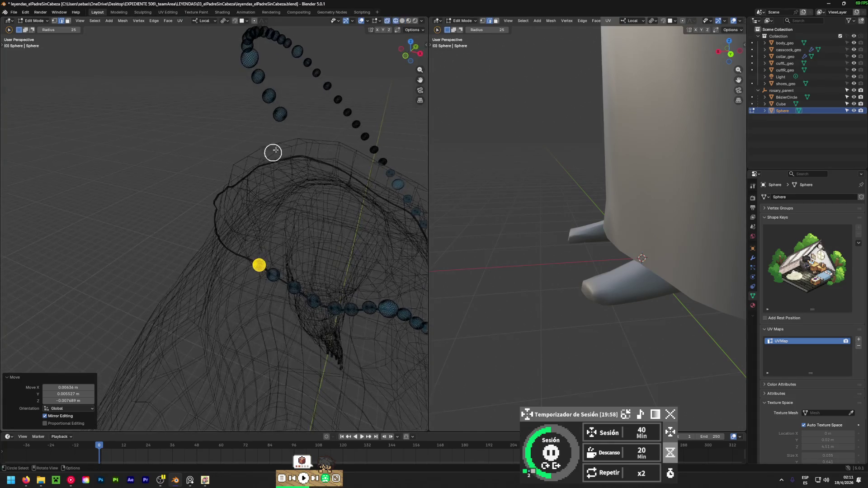
right_click(350, 63)
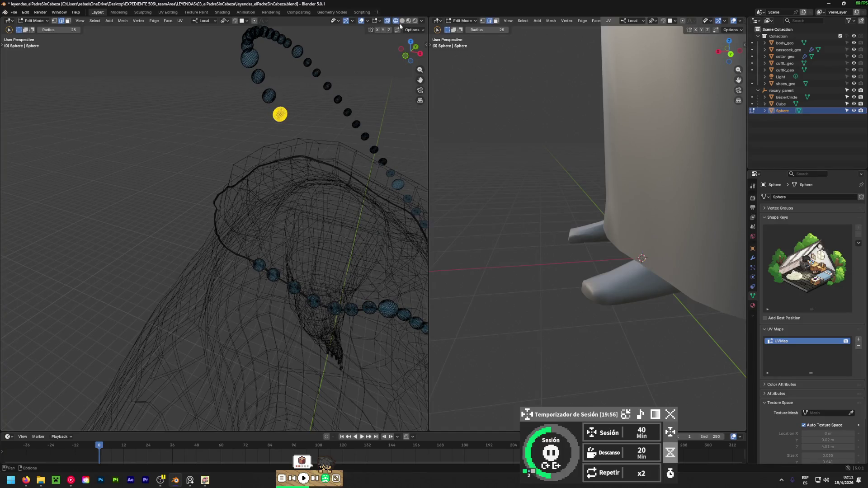
click(402, 21)
key(g)
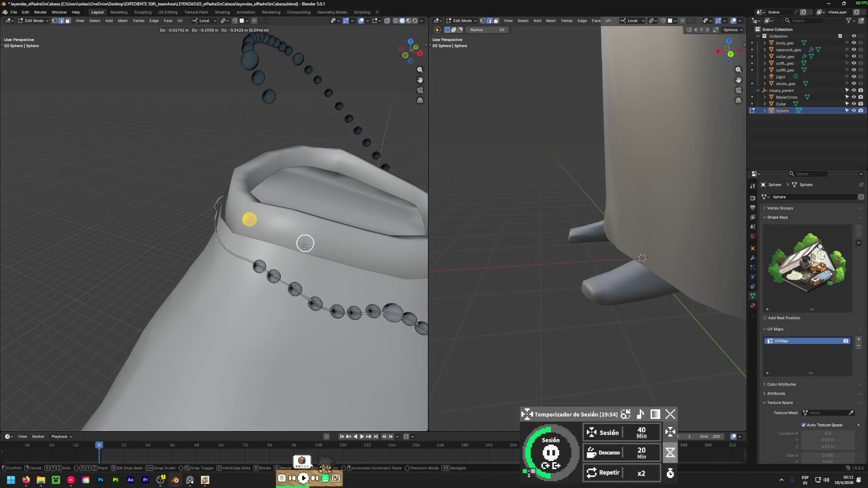
click(300, 272)
middle_drag(300, 287, 345, 170)
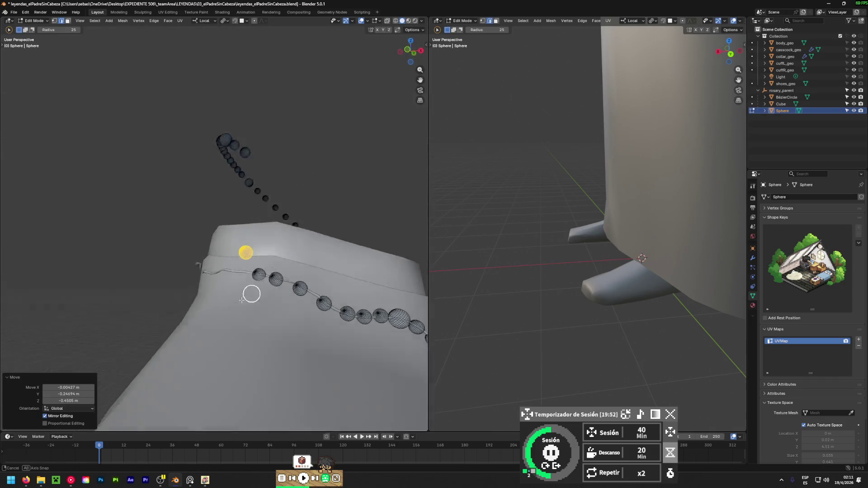
middle_drag(253, 290, 38, 346)
- Nudge that bead down and right until it rests on the cord
key(g)
click(244, 311)
middle_drag(244, 311, 58, 329)
mouse_move(242, 296)
middle_down()
mouse_move(286, 320)
mouse_move(47, 311)
middle_up()
key(g)
click(260, 317)
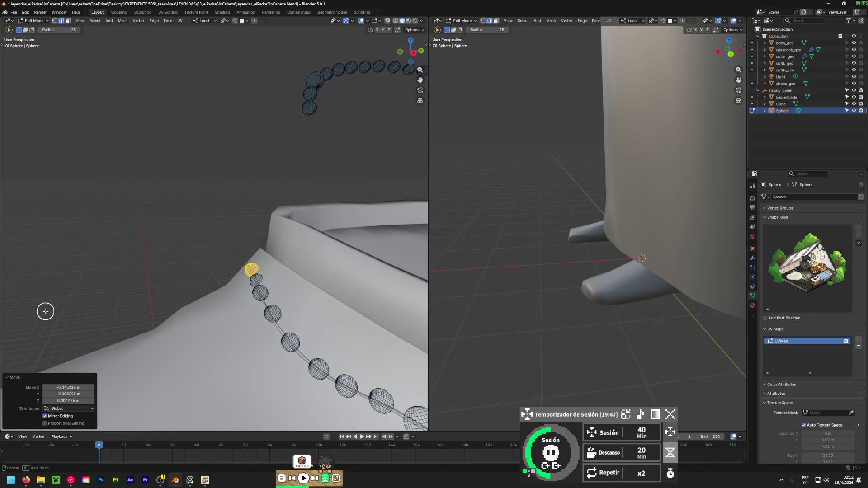
click(210, 309)
middle_drag(217, 325, 418, 322)
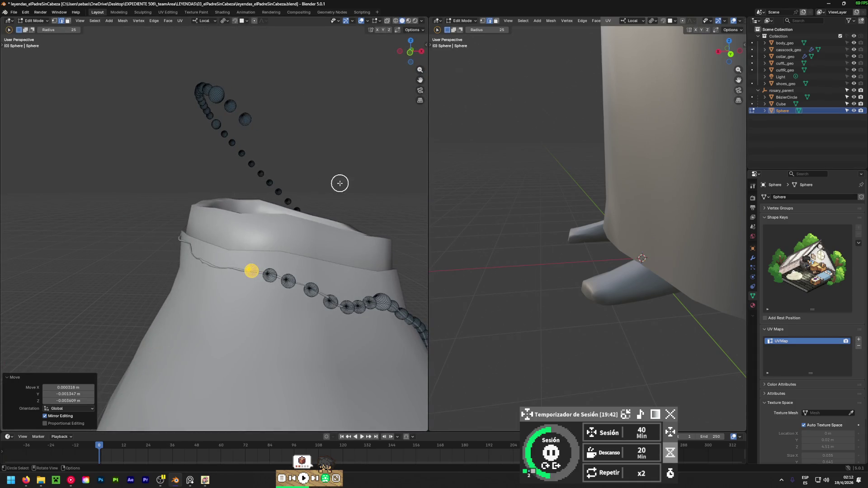
mouse_move(295, 161)
middle_down()
mouse_move(190, 228)
mouse_move(302, 172)
middle_up()
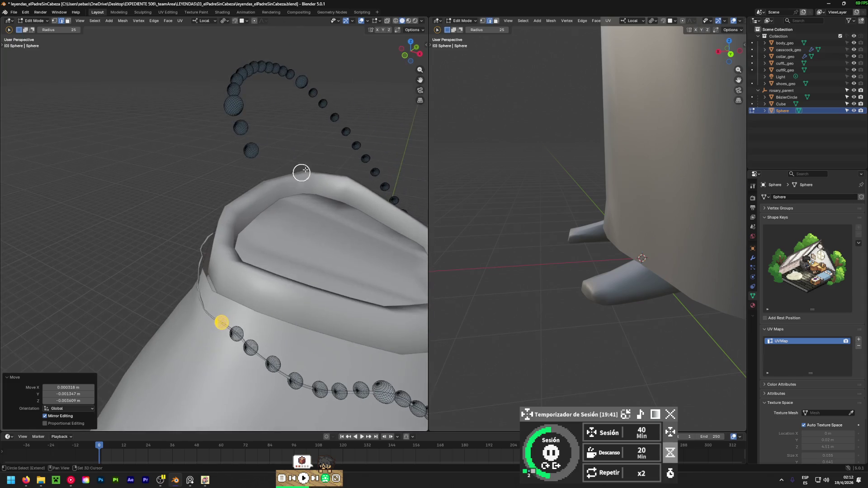
- Select a loose bead on the upper strand and move it down near the collar
click(395, 21)
click(252, 153)
key(c)
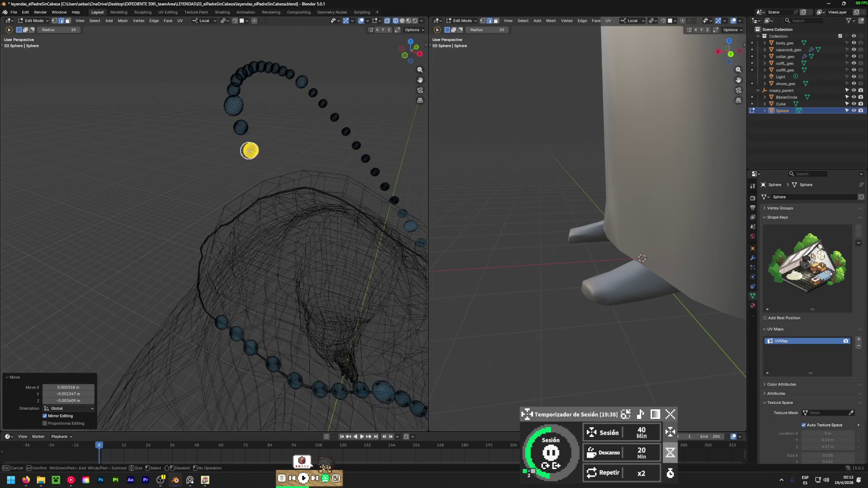
key(Escape)
click(402, 20)
mouse_move(316, 113)
middle_down()
mouse_move(285, 134)
mouse_move(267, 118)
middle_up()
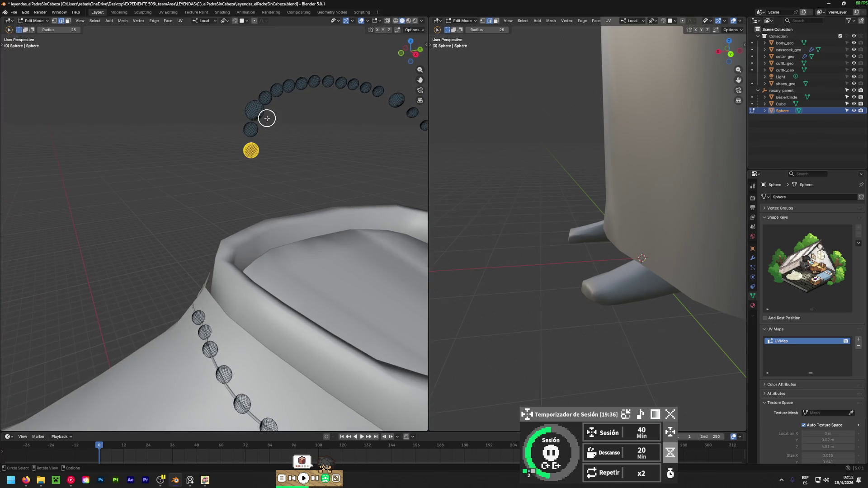
key(g)
click(210, 280)
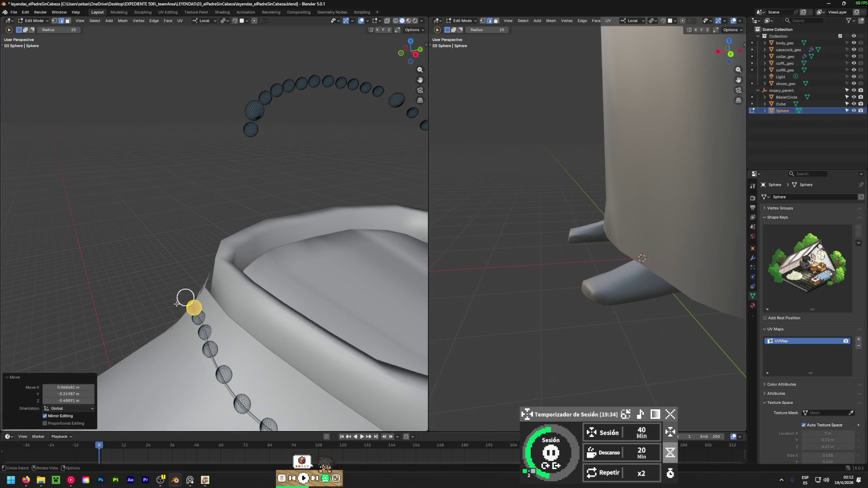
- Nudge that bead left and adjust it until it sits on the cord
middle_drag(210, 279, 392, 271)
mouse_move(199, 349)
middle_down()
mouse_move(293, 272)
mouse_move(217, 250)
mouse_move(325, 274)
mouse_move(287, 253)
mouse_move(374, 273)
mouse_move(168, 254)
mouse_move(300, 226)
mouse_move(266, 249)
mouse_move(170, 254)
mouse_move(218, 262)
mouse_move(223, 287)
mouse_move(33, 292)
mouse_move(172, 259)
mouse_move(176, 289)
middle_up()
key(g)
click(277, 288)
key(g)
click(290, 270)
key(g)
click(287, 240)
key(g)
click(194, 263)
- Select the bead near the top strand and move it down into the collar
shift+middle_drag(349, 400, 281, 334)
scroll(253, 312, down, 4)
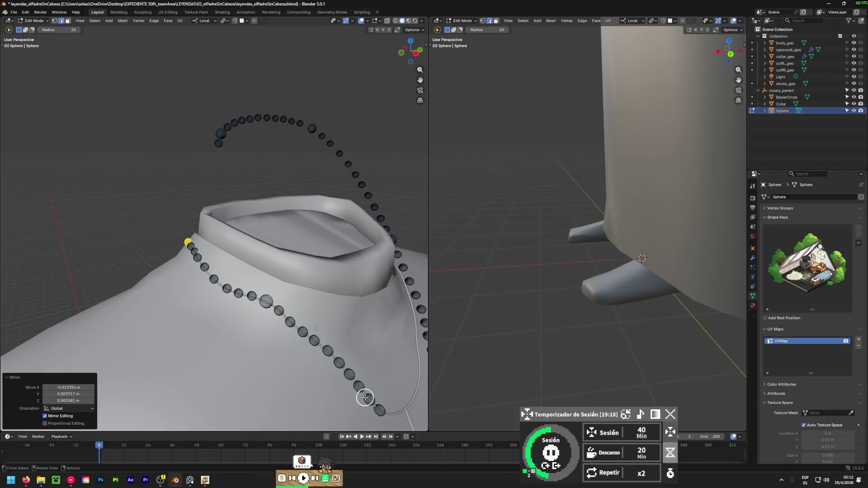
mouse_move(185, 281)
middle_down()
mouse_move(370, 333)
mouse_move(192, 108)
mouse_move(331, 53)
middle_up()
click(395, 20)
click(170, 152)
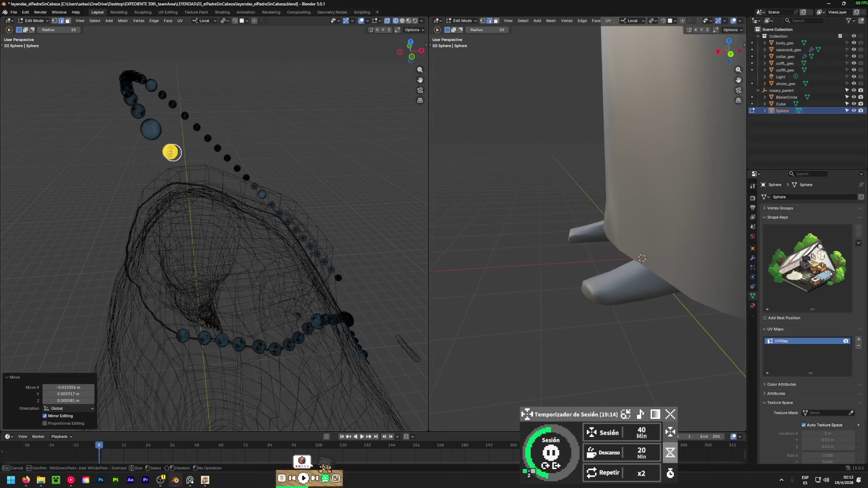
click(402, 21)
mouse_move(199, 242)
shift+middle_down()
mouse_move(269, 166)
mouse_move(249, 187)
shift+middle_up()
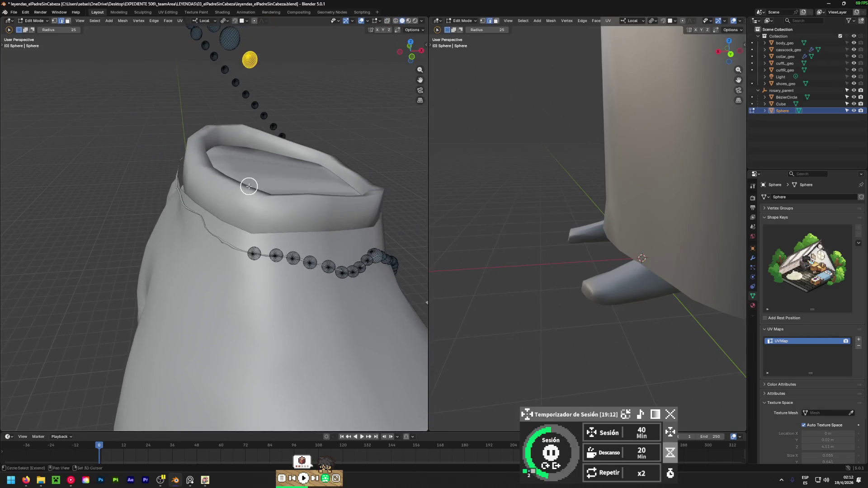
key(g)
click(250, 396)
- Place that bead on the chain beside the collar with a few final adjustments
mouse_move(250, 396)
middle_down()
mouse_move(258, 294)
mouse_move(93, 283)
mouse_move(224, 294)
mouse_move(262, 269)
mouse_move(254, 283)
middle_up()
key(g)
click(322, 334)
mouse_move(274, 320)
middle_down()
mouse_move(178, 334)
mouse_move(294, 297)
mouse_move(108, 316)
mouse_move(214, 295)
mouse_move(27, 267)
mouse_move(196, 276)
mouse_move(391, 311)
middle_up()
key(g)
click(170, 335)
key(g)
click(272, 303)
scroll(273, 302, down, 3)
scroll(212, 295, up, 2)
click(395, 20)
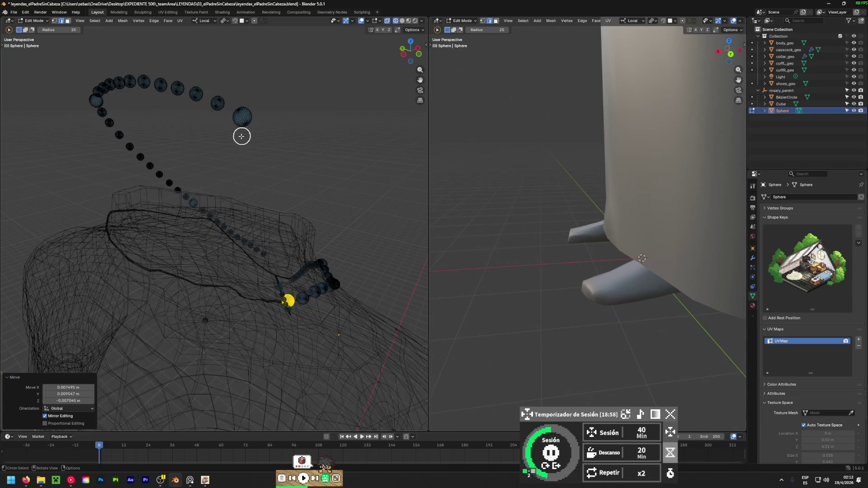
- Nudge the selected bead slightly so it sits on the cord at the collar
key(Escape)
click(402, 21)
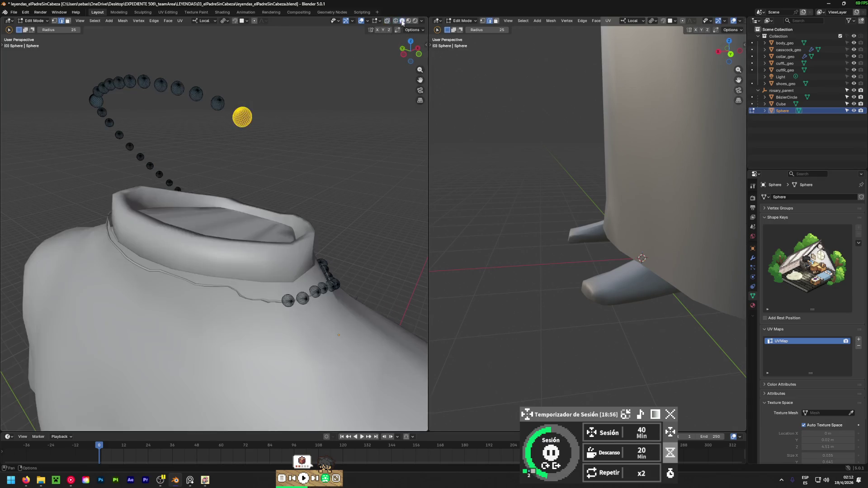
middle_drag(277, 190, 207, 132)
key(ctrl+z)
key(ctrl+z)
mouse_move(283, 291)
middle_down()
mouse_move(35, 364)
mouse_move(237, 333)
mouse_move(58, 317)
mouse_move(289, 326)
mouse_move(211, 302)
mouse_move(280, 154)
mouse_move(230, 256)
middle_up()
key(ctrl+shift+z)
scroll(226, 339, up, 4)
scroll(226, 339, down, 2)
key(ctrl+z)
key(g)
click(53, 319)
- Select a hidden bead through X-ray and move it onto the collar cord in several passes
click(396, 22)
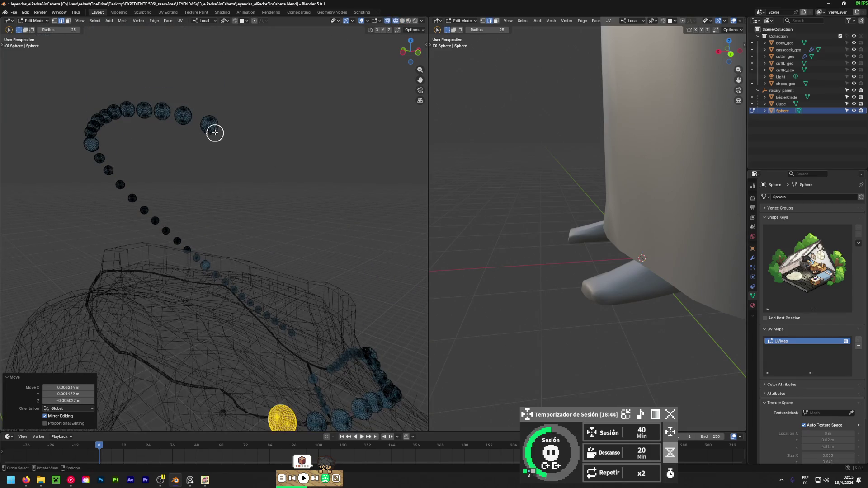
click(215, 134)
click(401, 21)
mouse_move(242, 229)
middle_down()
mouse_move(126, 247)
mouse_move(131, 199)
middle_up()
key(g)
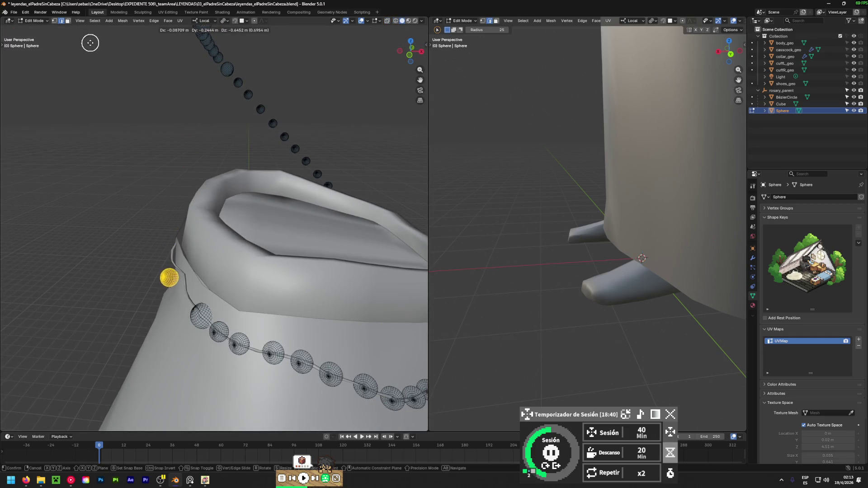
click(105, 61)
mouse_move(129, 97)
middle_down()
mouse_move(209, 102)
mouse_move(345, 196)
mouse_move(168, 299)
mouse_move(368, 184)
mouse_move(294, 165)
mouse_move(246, 209)
mouse_move(333, 215)
mouse_move(286, 212)
mouse_move(91, 99)
mouse_move(147, 172)
mouse_move(278, 194)
mouse_move(286, 214)
middle_up()
key(g)
click(281, 186)
key(g)
click(285, 226)
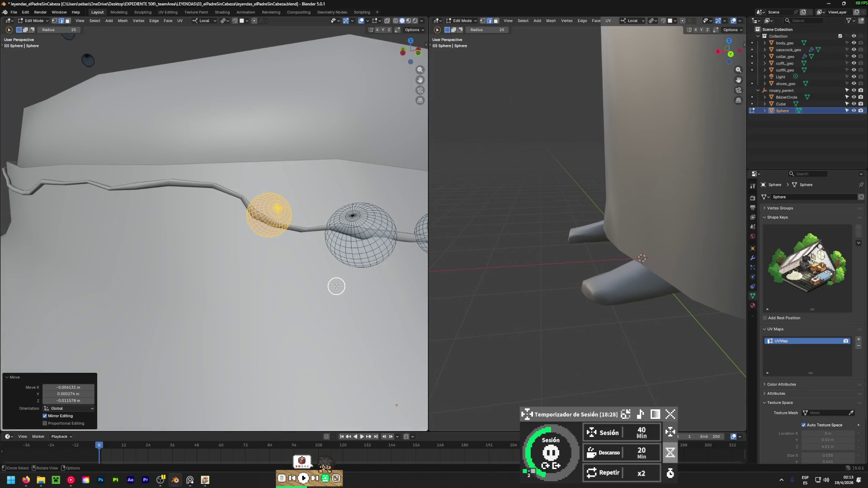
- Make one more small adjustment to that bead's position on the collar
mouse_move(336, 286)
middle_down()
mouse_move(171, 248)
mouse_move(84, 242)
mouse_move(322, 297)
mouse_move(395, 329)
mouse_move(326, 268)
mouse_move(276, 143)
mouse_move(386, 28)
middle_up()
key(g)
click(120, 254)
scroll(395, 330, down, 5)
- Circle-select another bead, set it down on the collar, then move it lower along the cord
click(395, 20)
key(c)
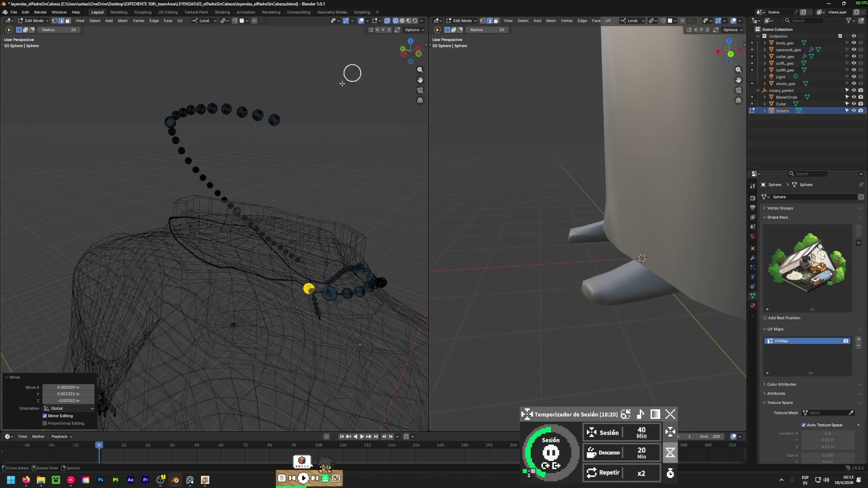
click(276, 124)
click(402, 20)
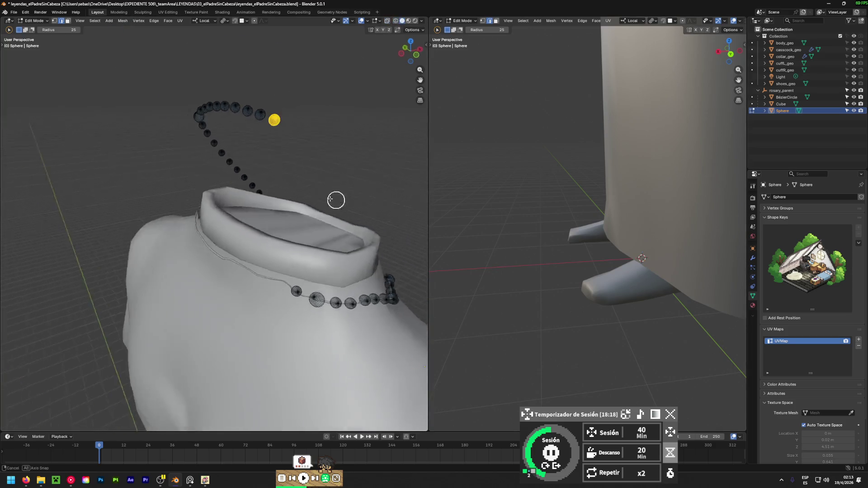
middle_drag(339, 199, 188, 163)
key(g)
click(184, 339)
middle_drag(185, 338, 374, 335)
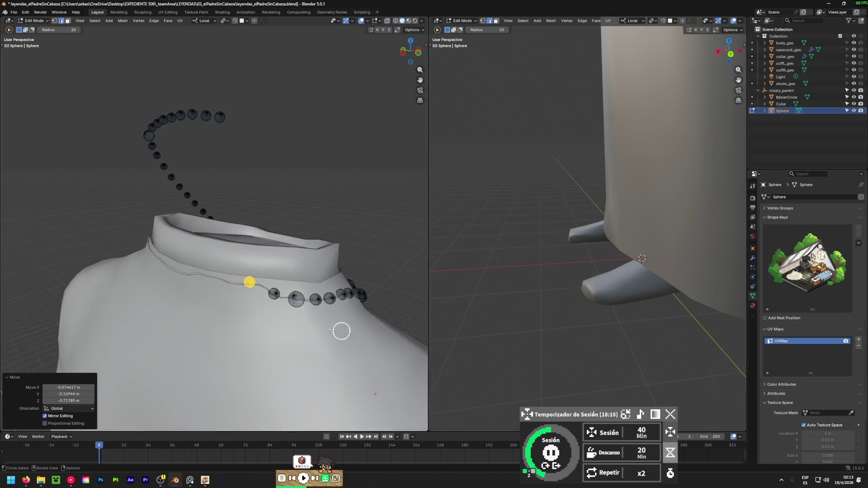
scroll(252, 297, up, 6)
key(g)
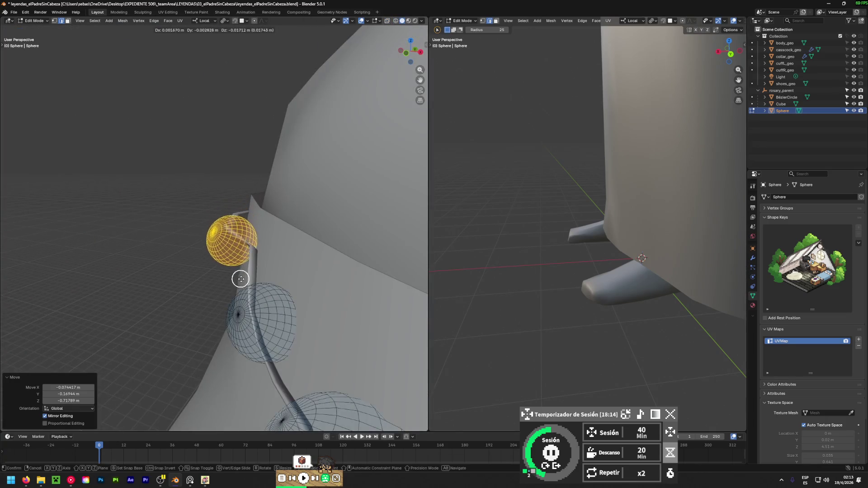
click(251, 280)
scroll(238, 290, down, 2)
- Slide the bead along the rope, then inspect the collar and rosary from a low side view
mouse_move(239, 291)
middle_down()
mouse_move(27, 306)
mouse_move(88, 300)
mouse_move(90, 312)
mouse_move(205, 316)
middle_up()
scroll(108, 296, up, 8)
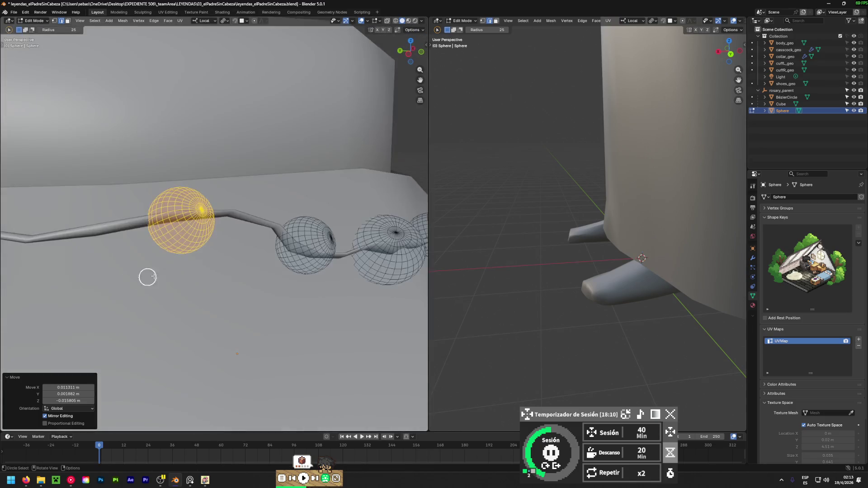
key(g)
click(192, 283)
mouse_move(192, 283)
middle_down()
mouse_move(409, 272)
mouse_move(113, 270)
middle_up()
scroll(114, 270, down, 4)
mouse_move(167, 268)
middle_down()
mouse_move(221, 252)
mouse_move(157, 151)
mouse_move(193, 180)
mouse_move(338, 190)
middle_up()
scroll(193, 180, down, 4)
mouse_move(222, 156)
middle_down()
mouse_move(369, 136)
mouse_move(375, 138)
mouse_move(271, 213)
mouse_move(425, 195)
mouse_move(54, 167)
mouse_move(112, 148)
mouse_move(6, 156)
mouse_move(354, 174)
mouse_move(108, 205)
middle_up()
- Circle-select a stray bead near the cross and move it back toward the cord
mouse_move(192, 175)
middle_down()
mouse_move(399, 186)
mouse_move(141, 163)
mouse_move(131, 244)
mouse_move(299, 201)
mouse_move(271, 190)
mouse_move(291, 184)
middle_up()
scroll(265, 189, up, 6)
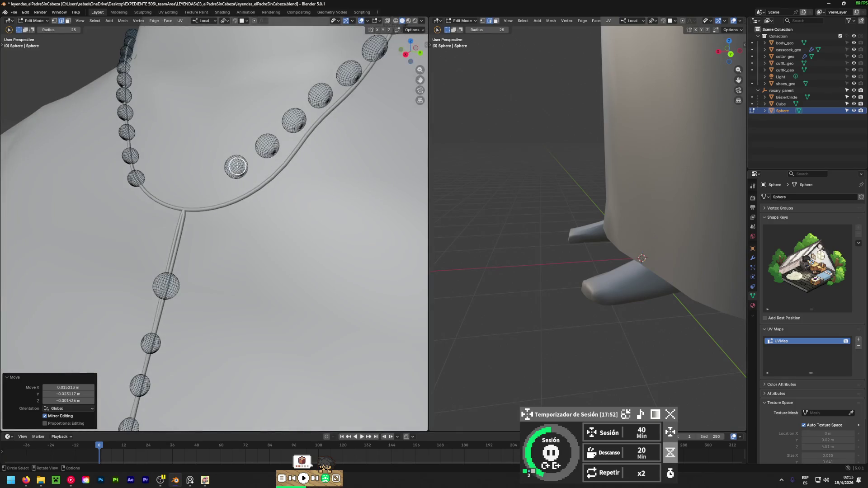
key(alt+z)
key(c)
drag(240, 159, 241, 147)
key(Escape)
key(alt+z)
mouse_move(345, 171)
middle_down()
mouse_move(123, 109)
mouse_move(229, 229)
mouse_move(208, 232)
mouse_move(323, 248)
mouse_move(188, 250)
middle_up()
key(g)
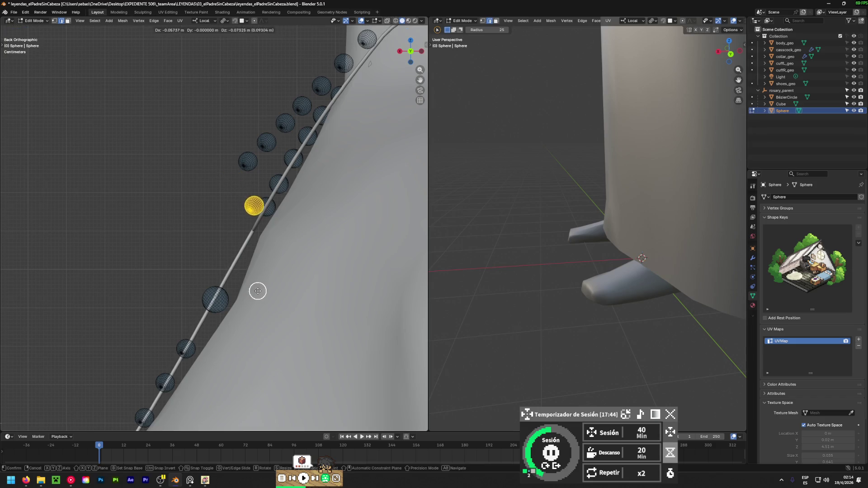
click(270, 292)
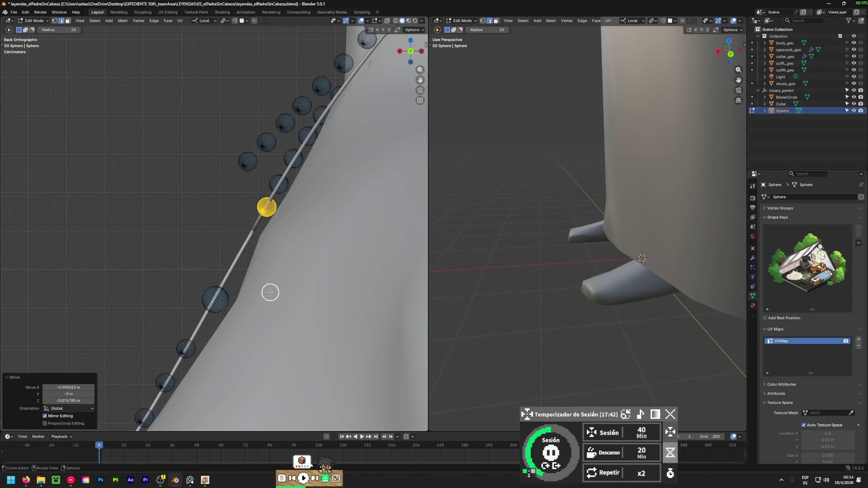
- Pick the next stray bead further down and move it onto the cord's loop
shift+middle_drag(292, 252, 261, 298)
click(396, 21)
key(c)
click(217, 209)
key(Escape)
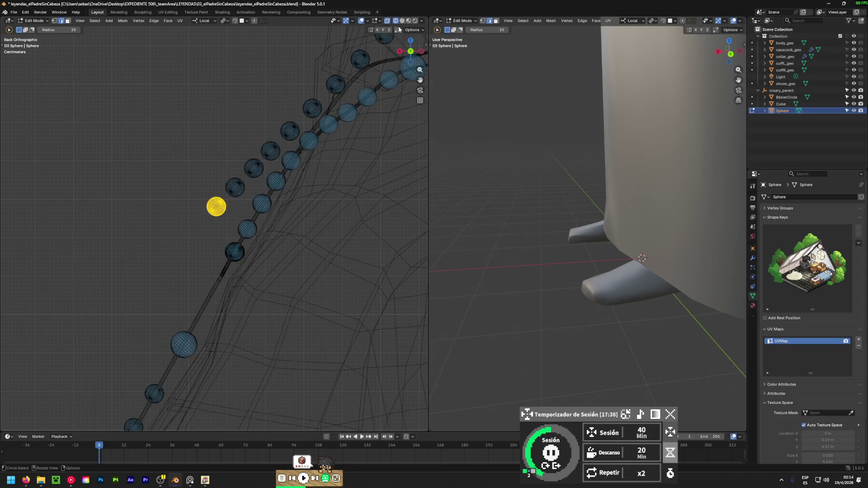
click(402, 21)
key(g)
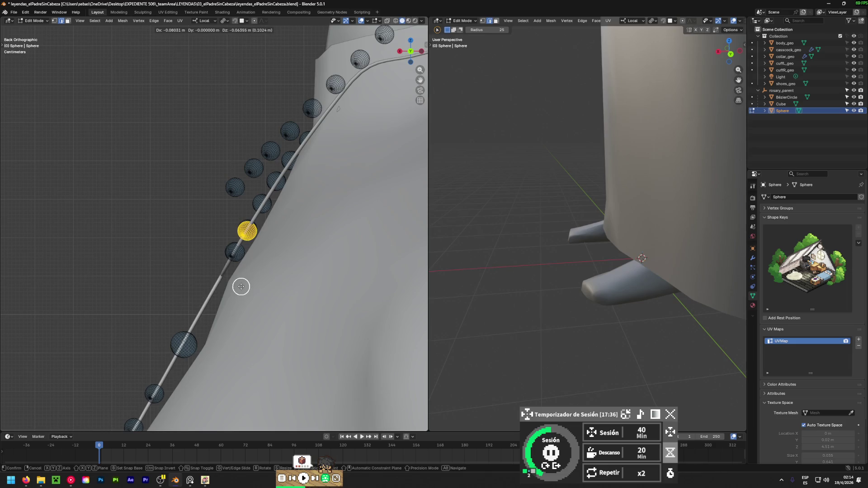
click(241, 284)
mouse_move(242, 284)
middle_down()
mouse_move(229, 248)
mouse_move(422, 310)
mouse_move(91, 334)
middle_up()
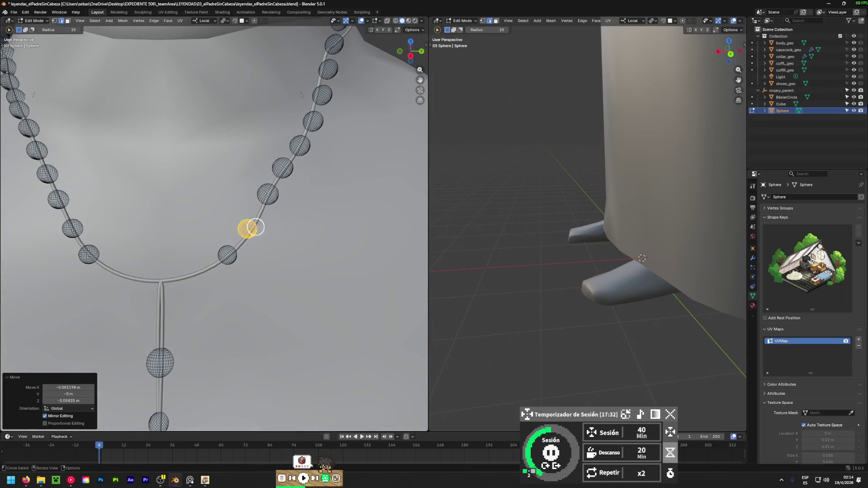
scroll(256, 227, up, 5)
key(g)
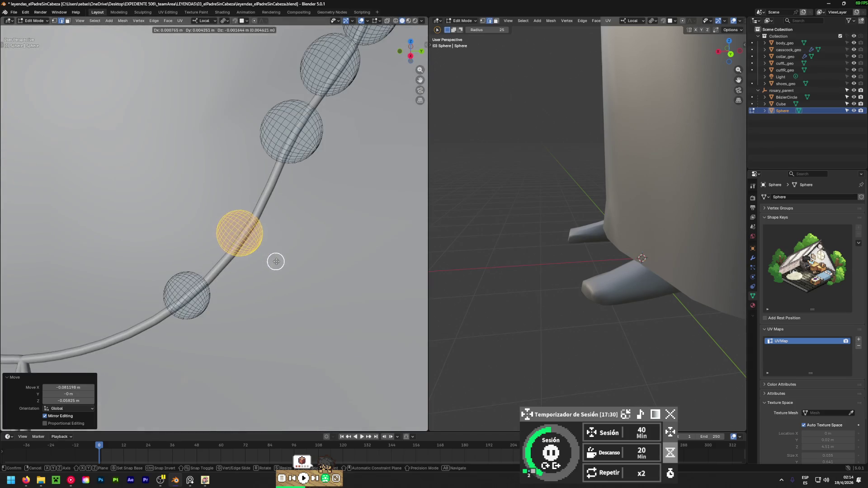
click(310, 263)
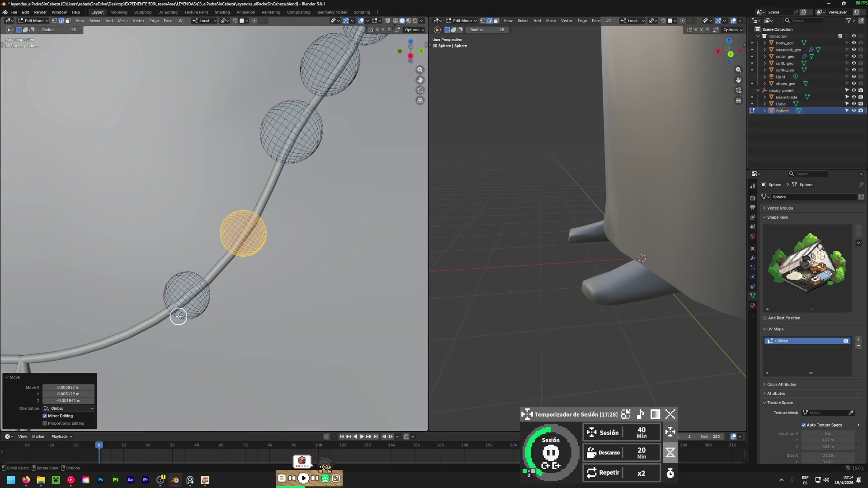
- From a straight back view, select a stray bead and move it onto the cord
scroll(244, 317, down, 7)
mouse_move(281, 307)
alt+middle_down()
mouse_move(290, 296)
mouse_move(221, 308)
alt+middle_up()
scroll(234, 267, up, 3)
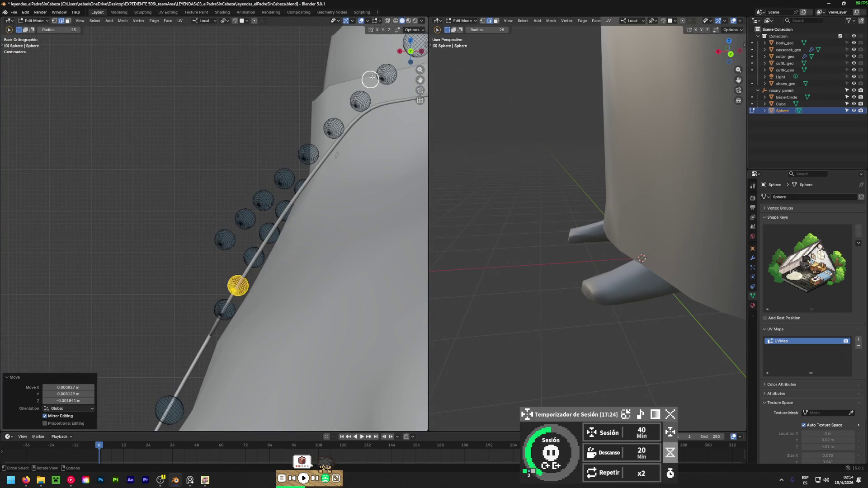
key(shift+z)
drag(225, 245, 229, 240)
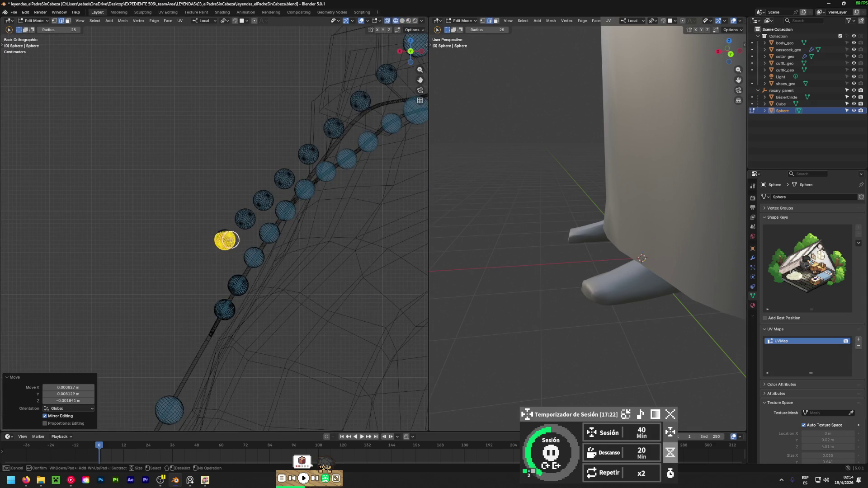
right_click(219, 243)
click(402, 21)
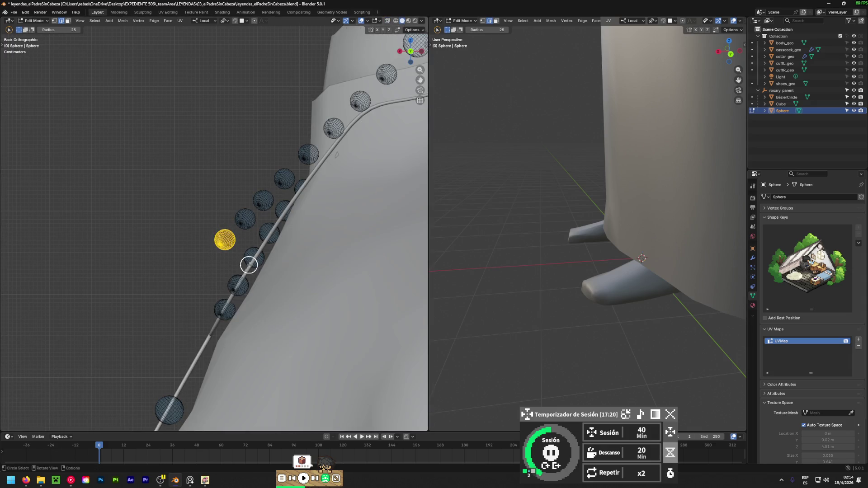
key(g)
click(276, 285)
- Refine that bead's position on the cord with two small moves
mouse_move(277, 284)
middle_down()
mouse_move(249, 296)
mouse_move(407, 341)
mouse_move(159, 336)
mouse_move(307, 303)
middle_up()
key(g)
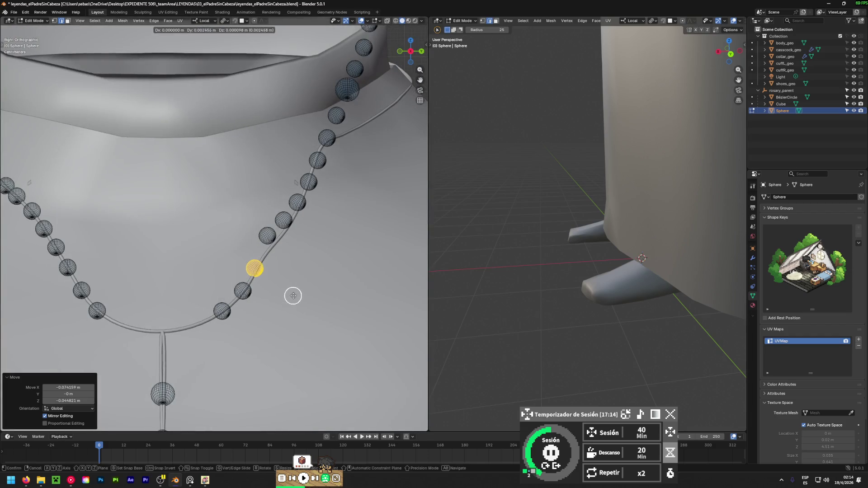
click(317, 296)
alt+middle_drag(300, 281, 242, 297)
key(g)
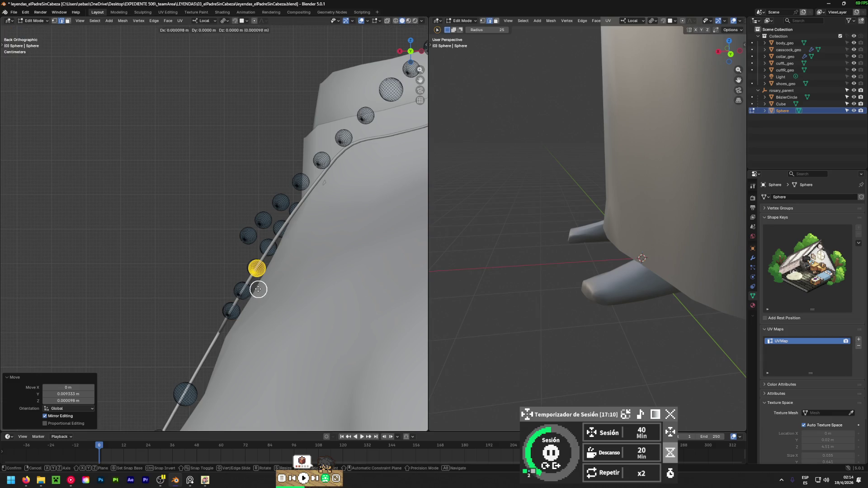
click(250, 285)
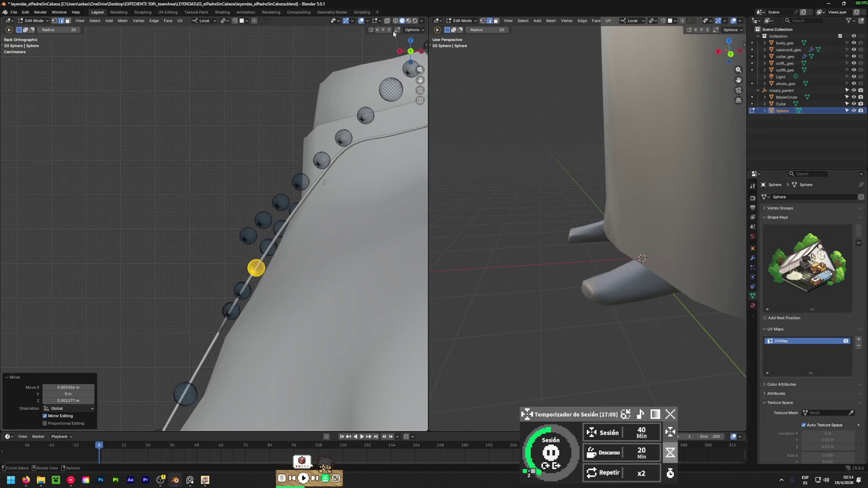
- Select another stray bead, settle it onto the cord in two moves, and view the whole rosary
click(394, 20)
scroll(240, 244, up, 3)
key(c)
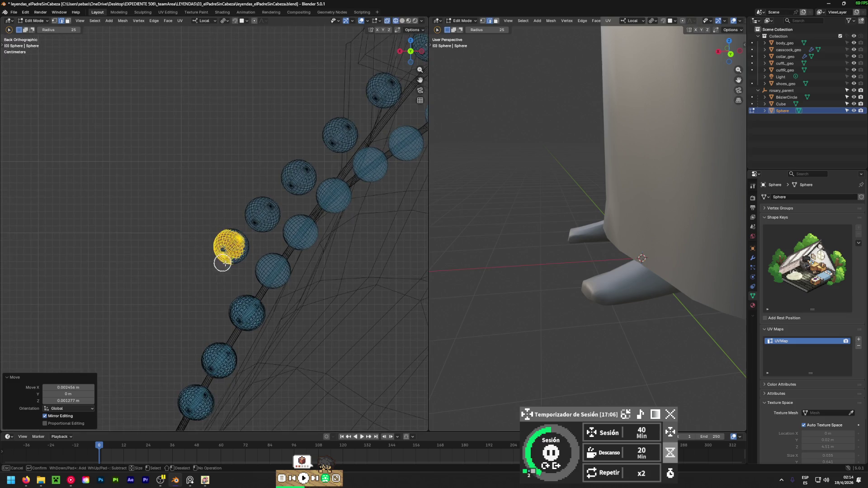
drag(228, 252, 230, 250)
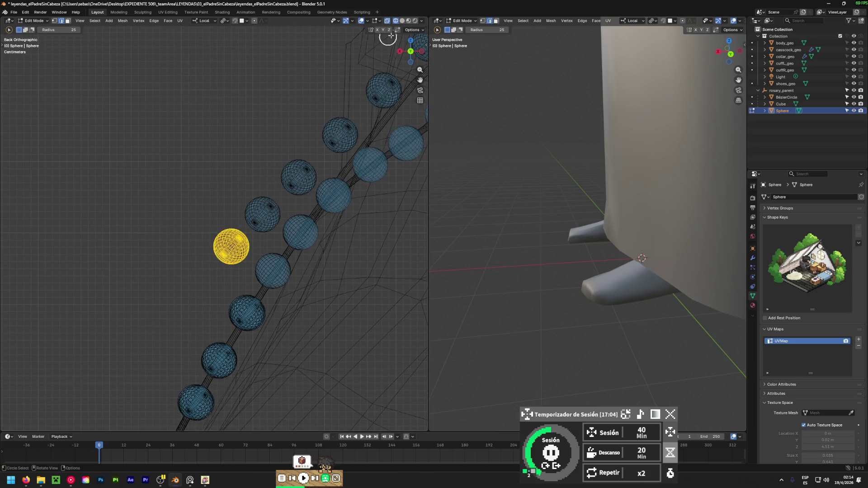
click(402, 20)
key(g)
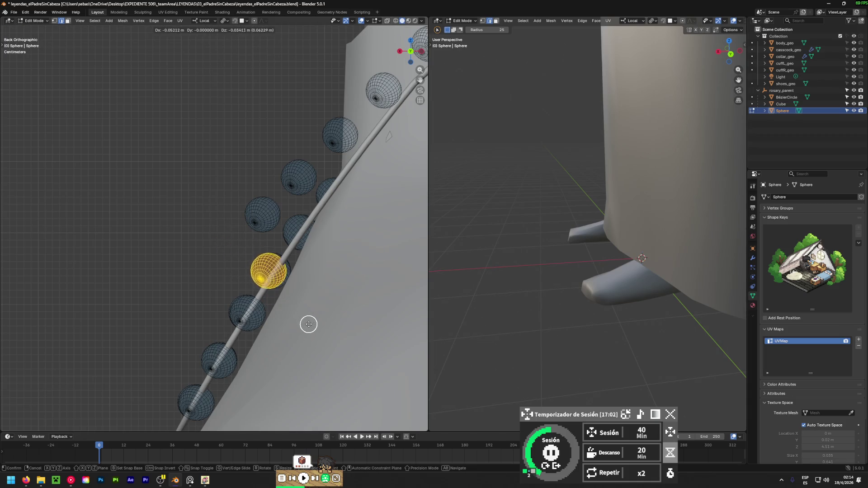
click(311, 324)
mouse_move(221, 321)
middle_down()
mouse_move(27, 364)
mouse_move(11, 357)
mouse_move(310, 354)
mouse_move(231, 354)
middle_up()
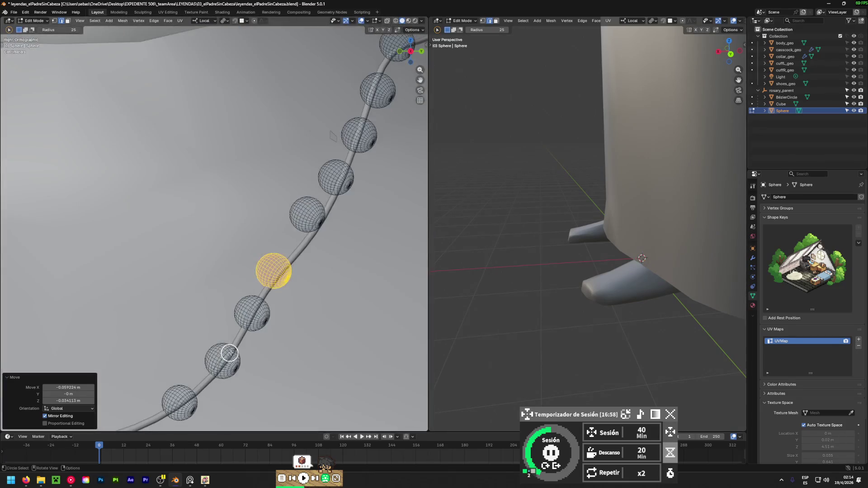
key(g)
click(285, 353)
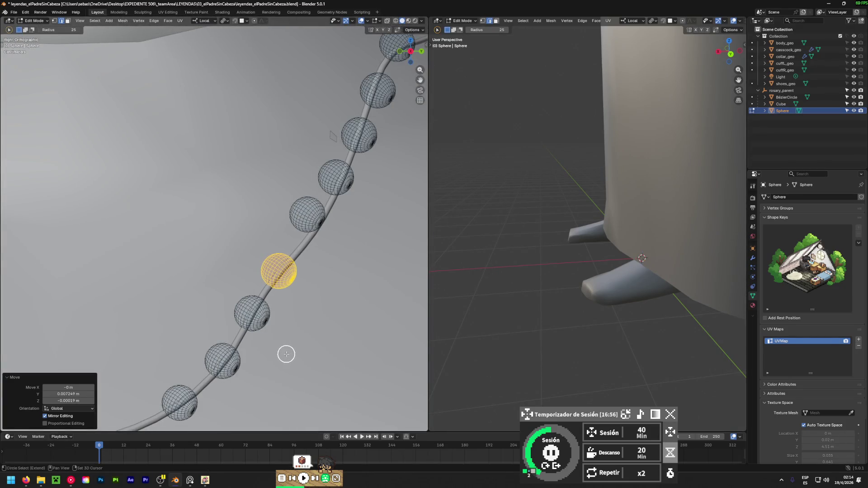
alt+middle_drag(348, 323, 261, 328)
scroll(273, 306, down, 5)
mouse_move(210, 294)
middle_down()
mouse_move(27, 355)
mouse_move(149, 294)
mouse_move(165, 310)
mouse_move(190, 289)
mouse_move(300, 252)
mouse_move(8, 225)
mouse_move(222, 223)
mouse_move(9, 231)
middle_up()
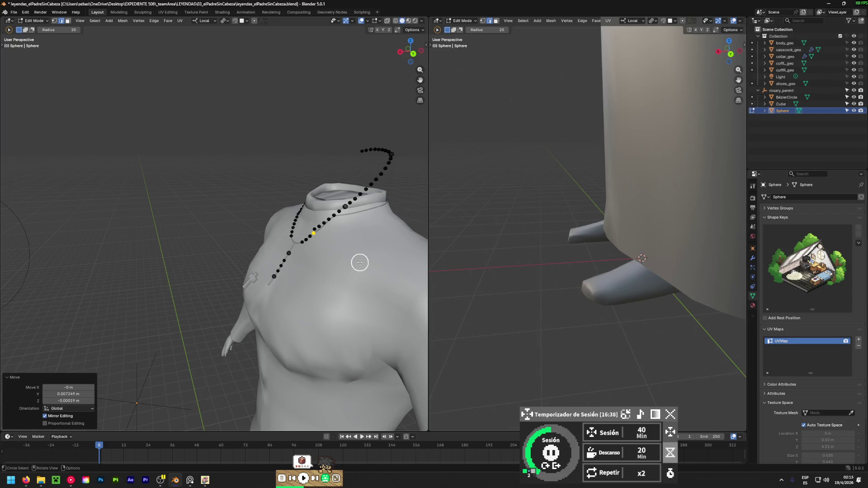
- Select the bead next to the previous one and move it onto the cord in back view
scroll(319, 235, up, 8)
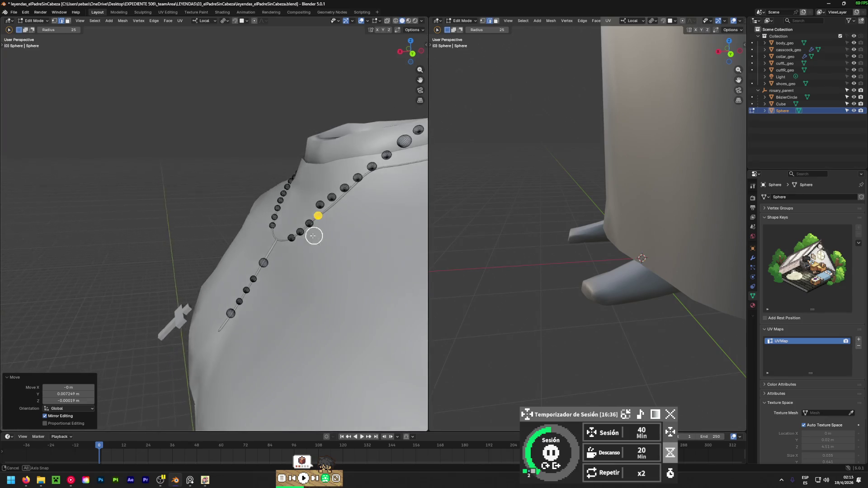
click(396, 21)
key(c)
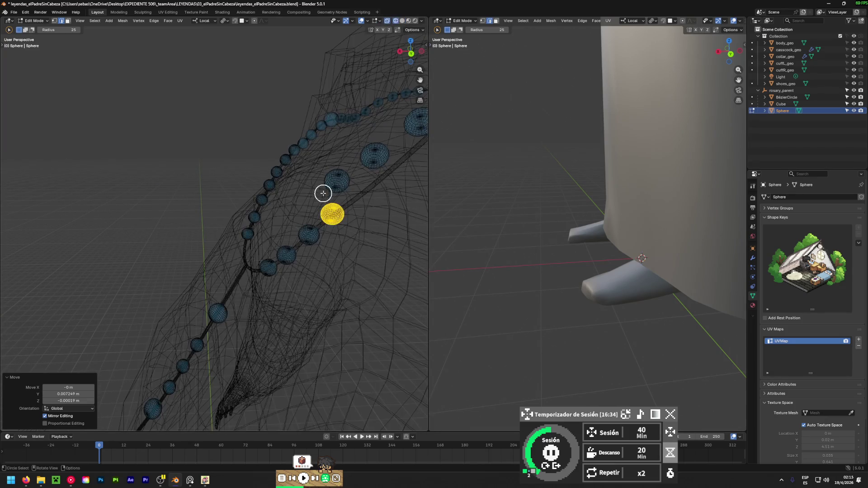
click(326, 175)
key(Escape)
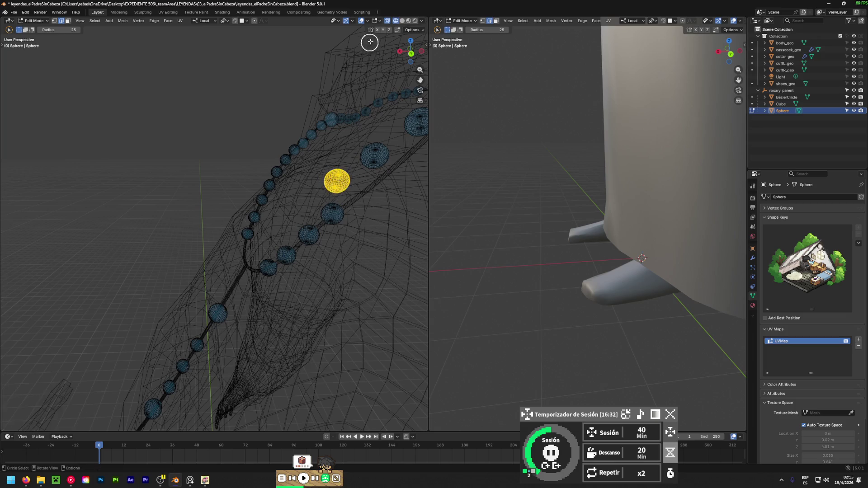
click(402, 20)
key(KP_1)
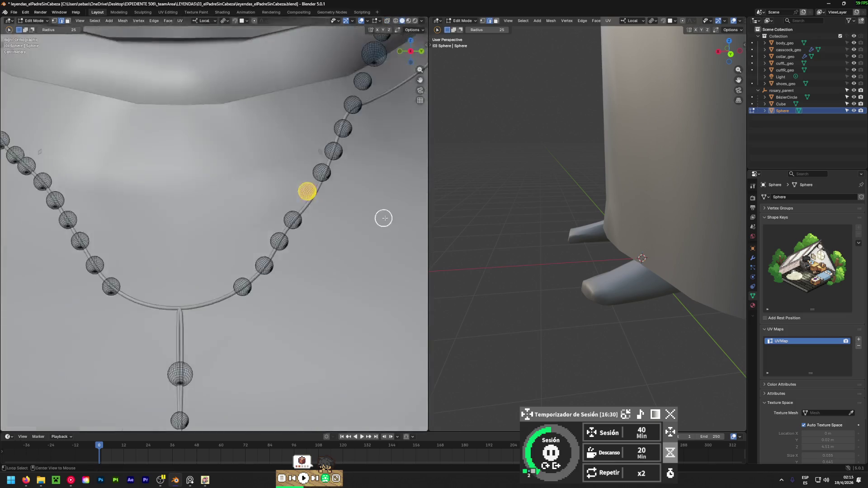
key(ctrl+KP_1)
key(g)
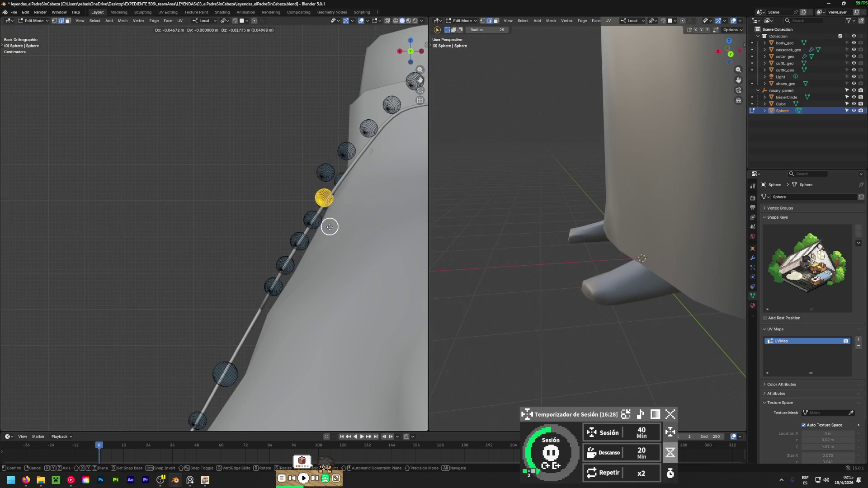
click(332, 229)
- Fine-tune the bead from the side, then check the rosary on the chest
mouse_move(332, 229)
alt+middle_down()
mouse_move(255, 239)
mouse_move(153, 306)
mouse_move(101, 295)
mouse_move(78, 312)
alt+middle_up()
key(g)
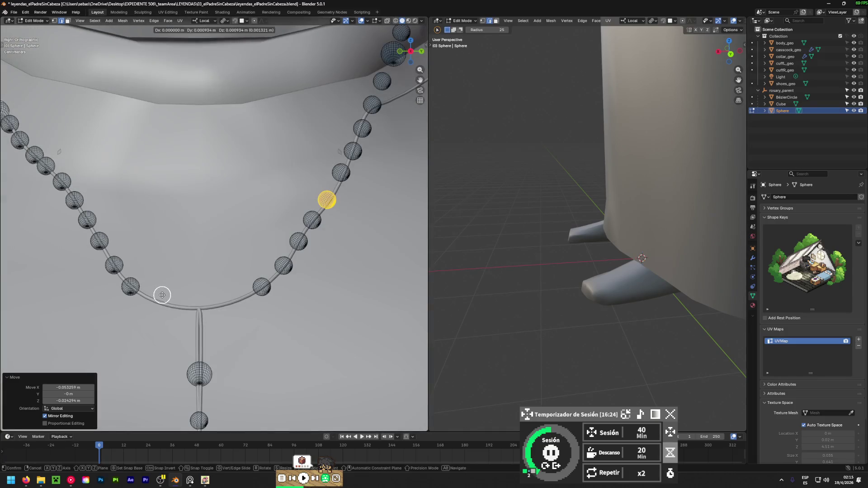
click(191, 301)
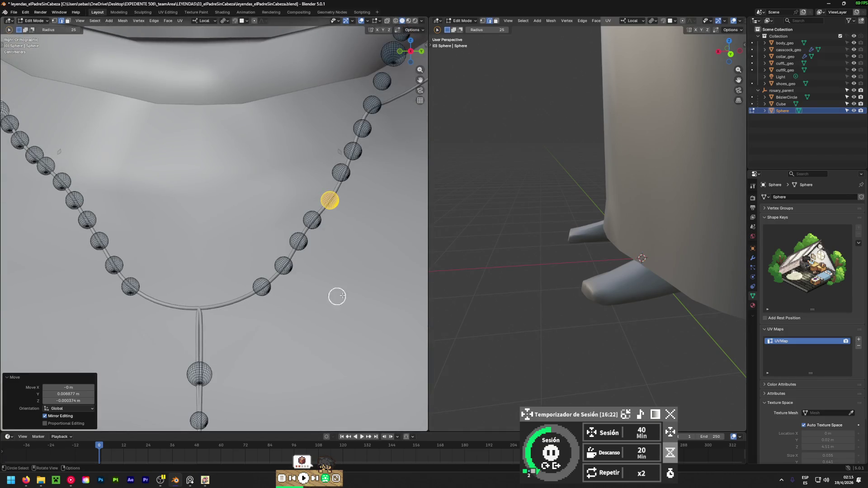
alt+middle_drag(352, 292, 252, 297)
mouse_move(342, 223)
middle_down()
mouse_move(306, 226)
mouse_move(297, 273)
mouse_move(404, 319)
middle_up()
mouse_move(342, 250)
middle_down()
mouse_move(215, 304)
mouse_move(231, 271)
mouse_move(321, 289)
mouse_move(133, 257)
mouse_move(147, 249)
mouse_move(281, 257)
middle_up()
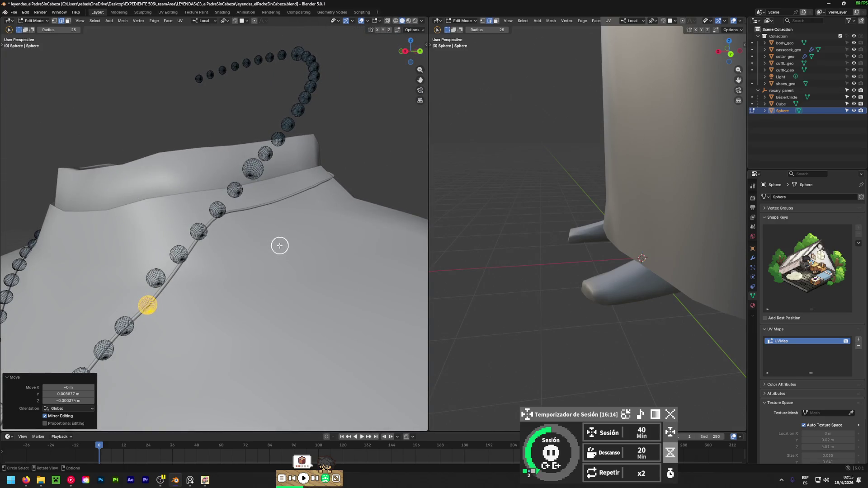
- Toggle wireframe, switch to Back view, and move the first stray bead onto the cord
scroll(131, 275, up, 5)
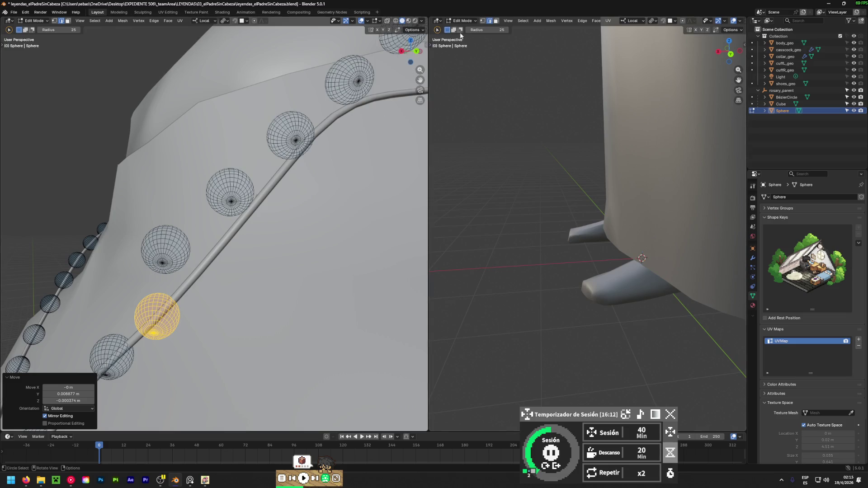
click(394, 21)
mouse_move(178, 228)
mouse_down()
mouse_move(162, 244)
mouse_move(175, 254)
mouse_up()
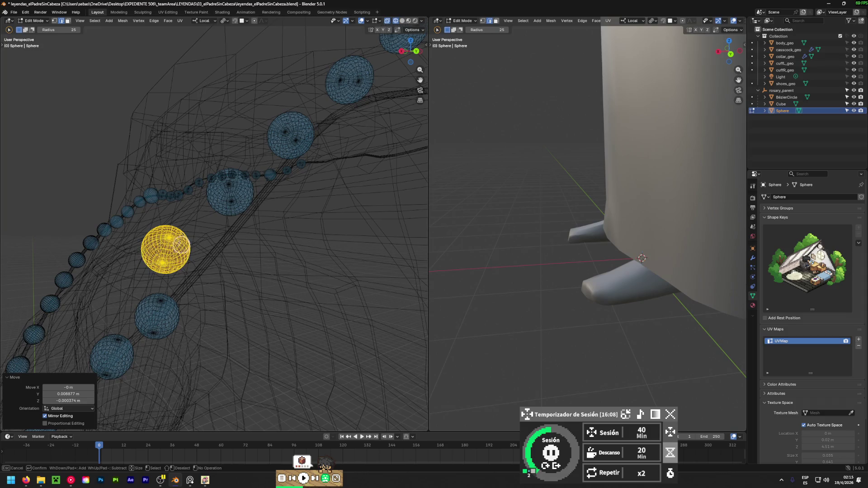
key(Escape)
key(ctrl+KP_1)
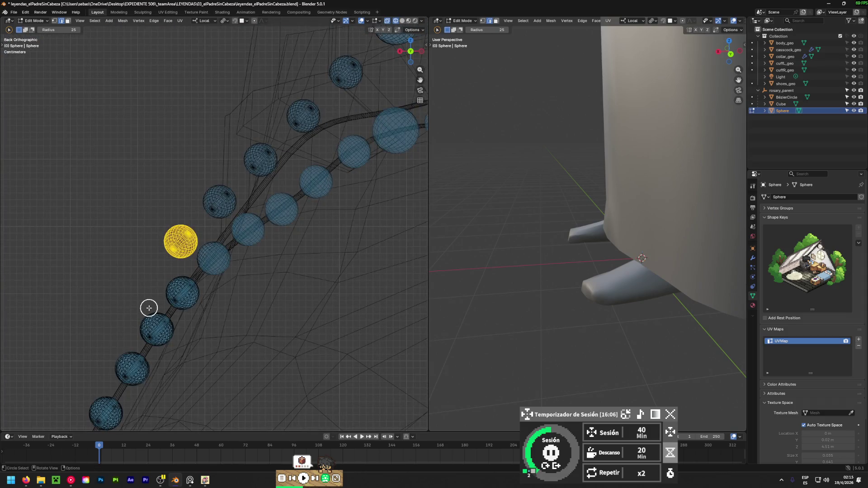
key(g)
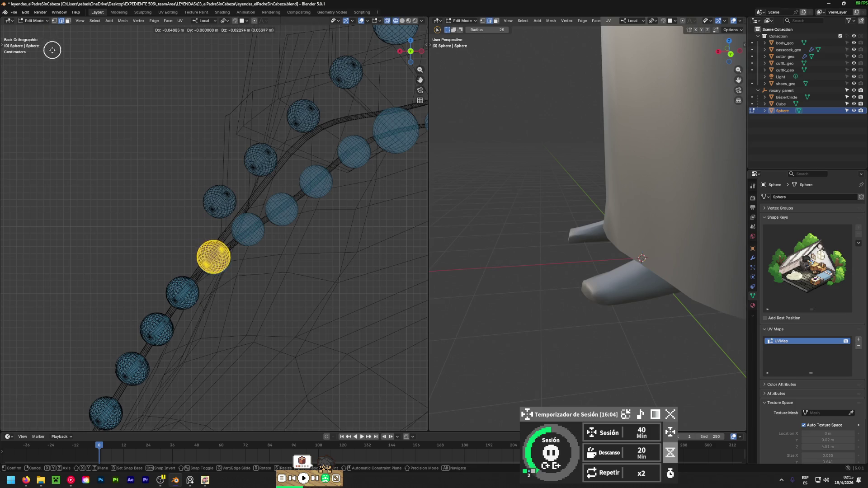
click(57, 58)
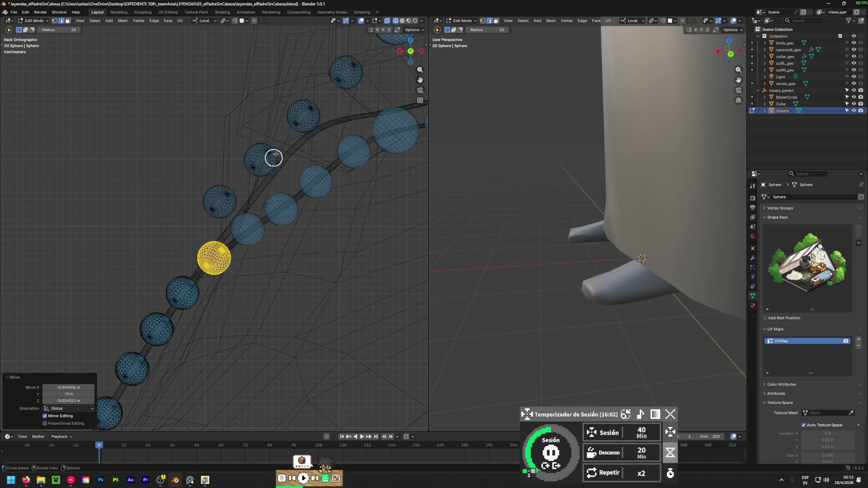
- Select the next bead up the cord and settle it onto the string
drag(232, 197, 224, 194)
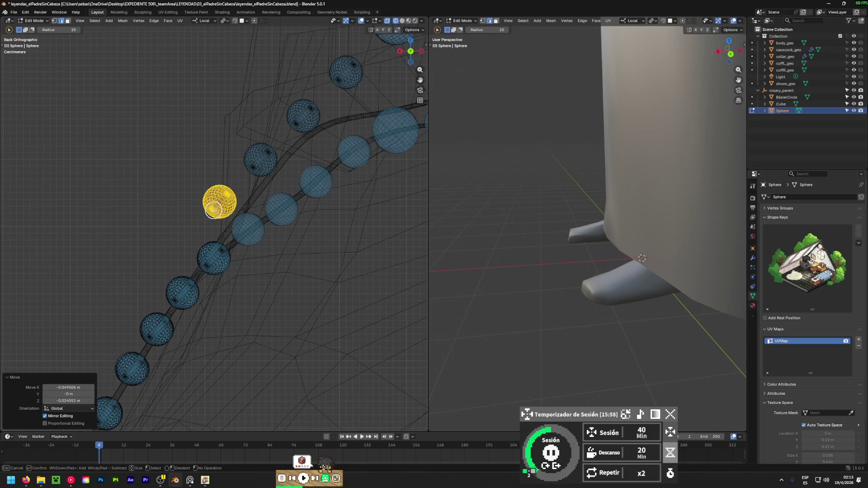
key(Escape)
key(g)
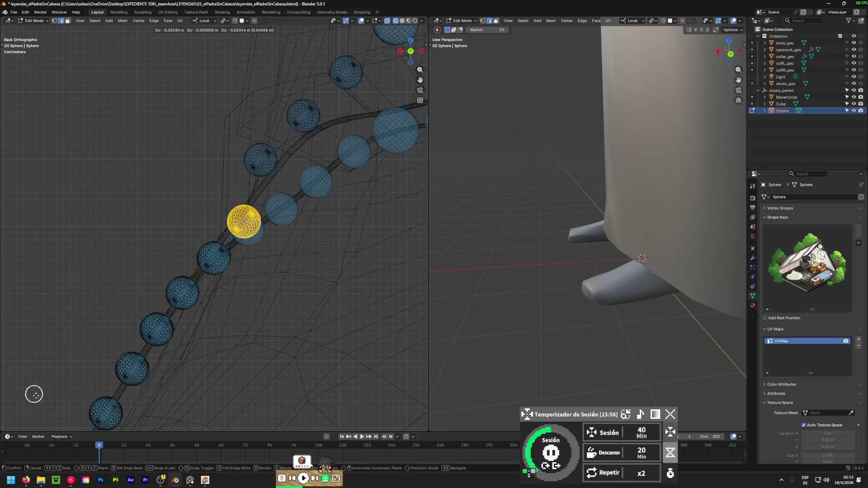
click(79, 59)
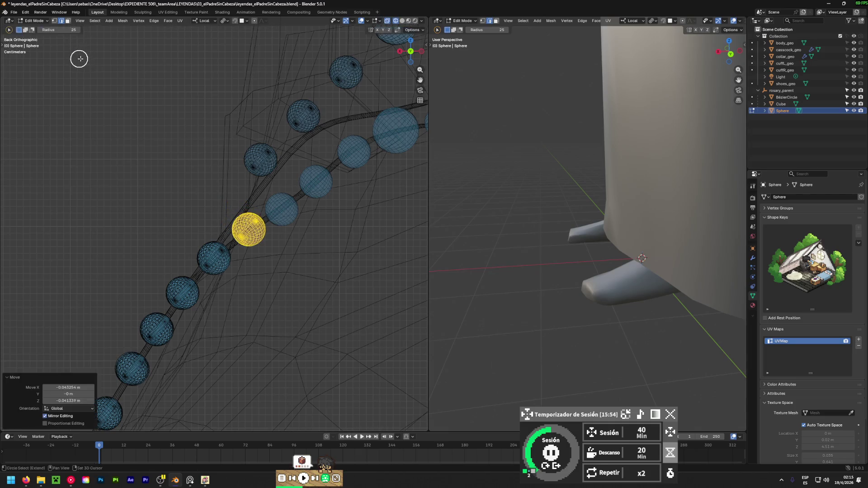
- Select the next bead along the cord and place it back on the string
shift+middle_drag(218, 112, 177, 159)
drag(203, 208, 213, 210)
key(Escape)
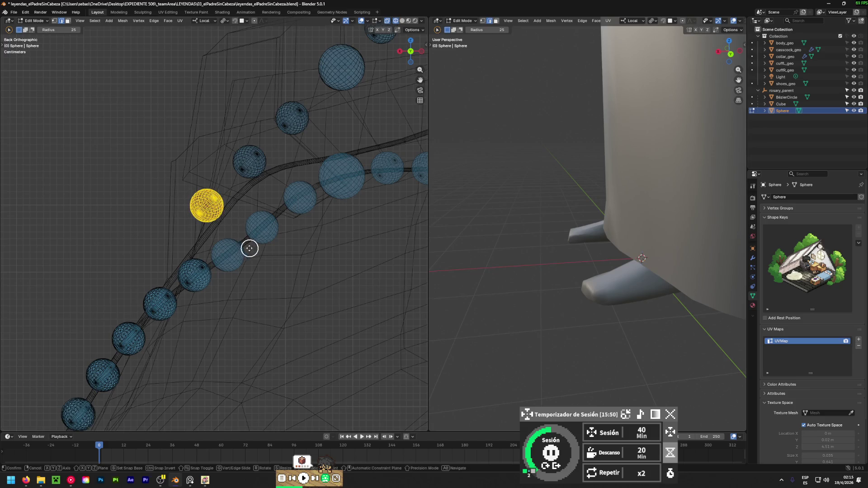
key(g)
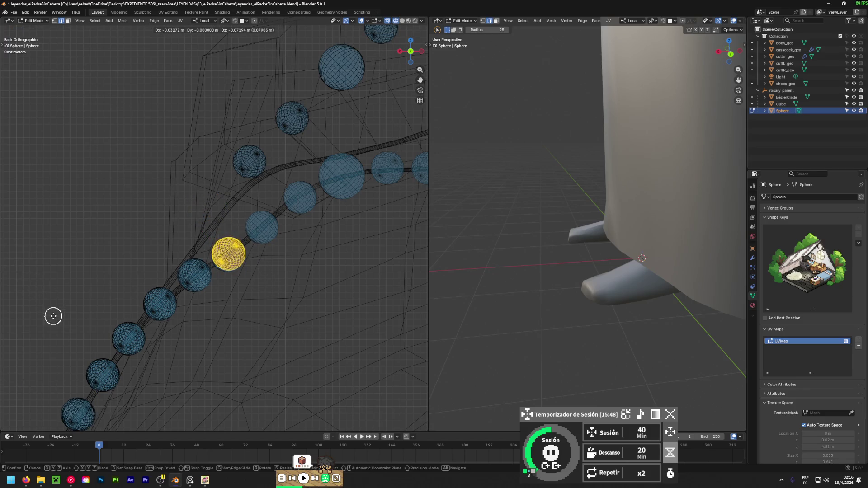
click(53, 315)
- Refine that bead's position from side, perspective and back views, nudging it up and left
mouse_move(170, 256)
alt+middle_down()
mouse_move(178, 331)
mouse_move(330, 345)
mouse_move(127, 323)
mouse_move(122, 330)
alt+middle_up()
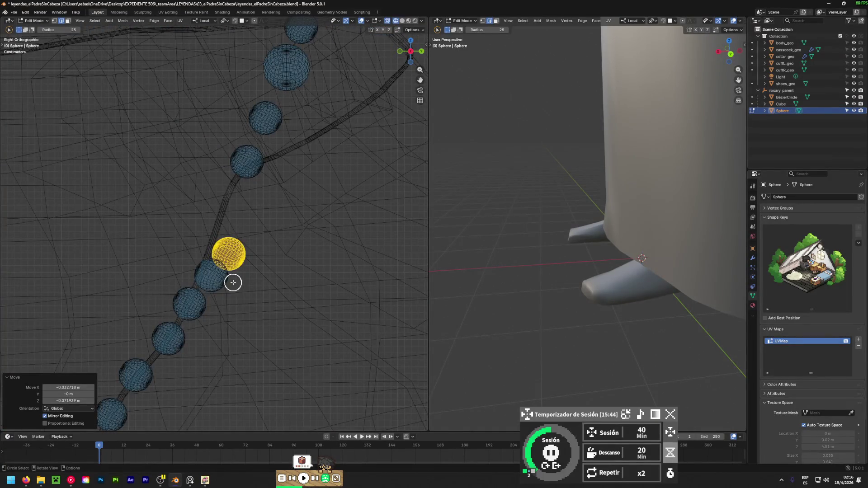
key(g)
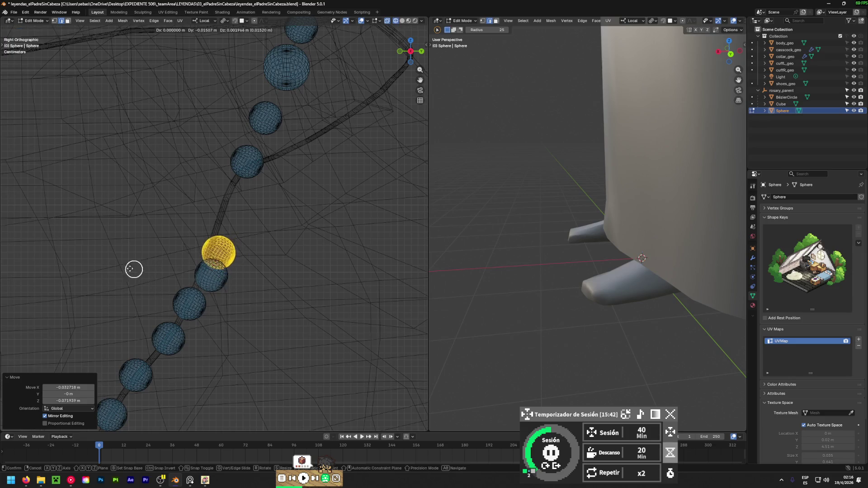
click(142, 274)
mouse_move(172, 285)
middle_down()
mouse_move(45, 259)
mouse_move(421, 251)
mouse_move(426, 227)
mouse_move(347, 277)
mouse_move(354, 273)
middle_up()
key(g)
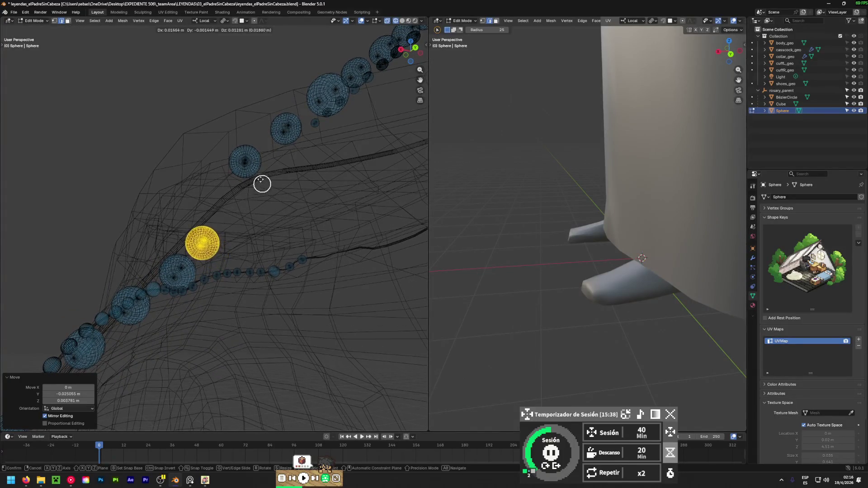
click(211, 98)
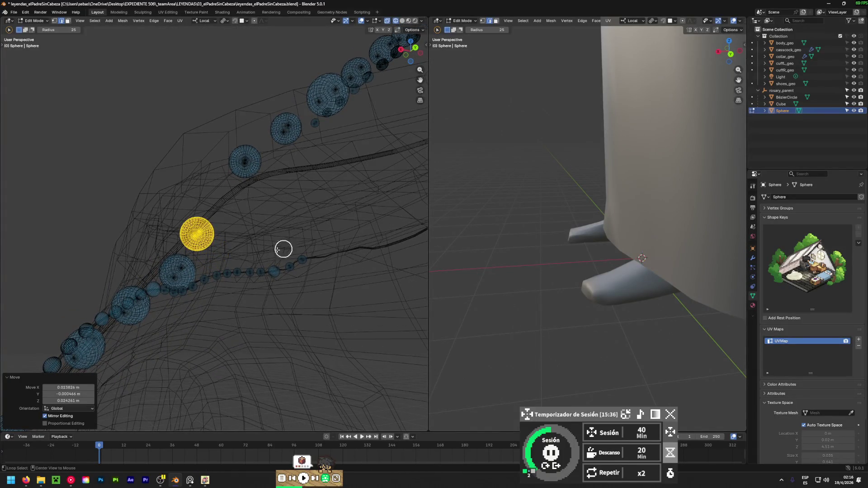
mouse_move(307, 268)
alt+middle_down()
mouse_move(324, 248)
mouse_move(141, 262)
alt+middle_up()
mouse_move(241, 274)
alt+middle_down()
mouse_move(223, 291)
mouse_move(278, 298)
alt+middle_up()
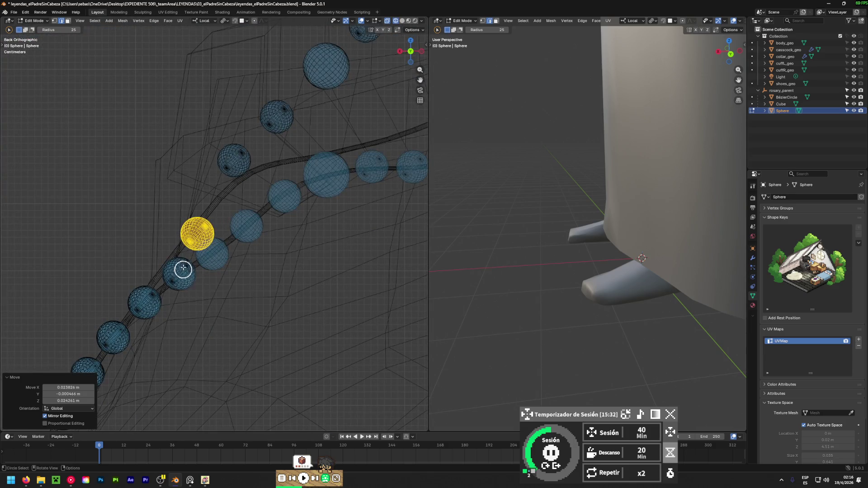
key(g)
click(167, 220)
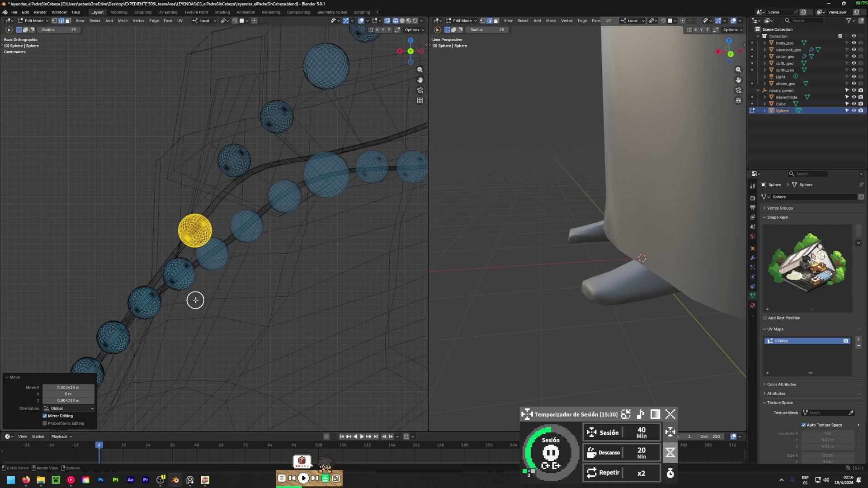
- Reselect the next bead and move it onto the cord, checking in Back and perspective views
drag(194, 301, 192, 285)
key(Escape)
key(ctrl+z)
mouse_move(175, 300)
middle_down()
mouse_move(299, 339)
mouse_move(200, 295)
middle_up()
drag(200, 295, 194, 279)
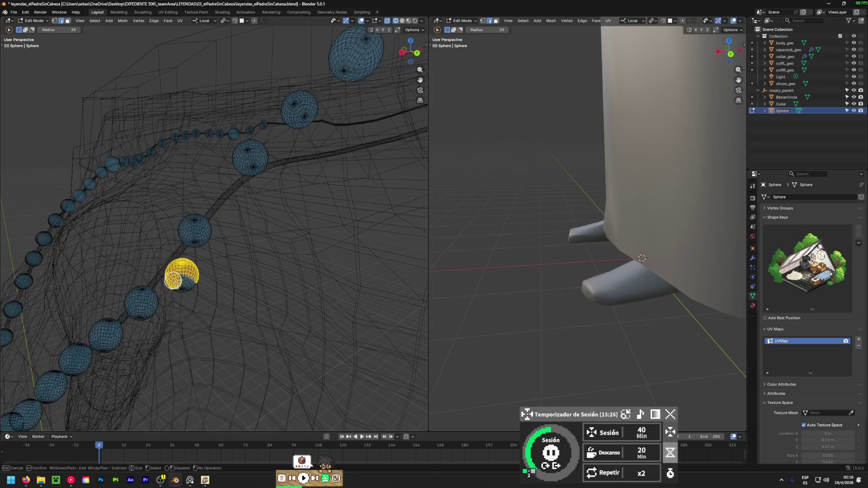
key(Escape)
key(ctrl+KP_1)
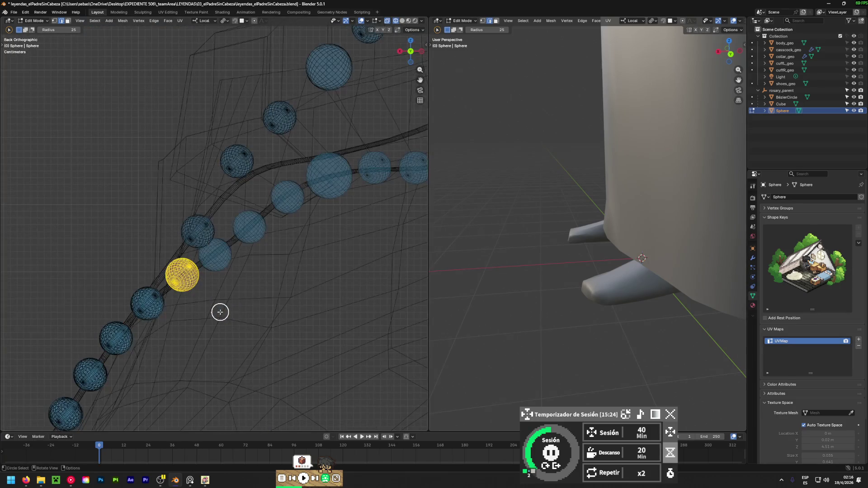
key(g)
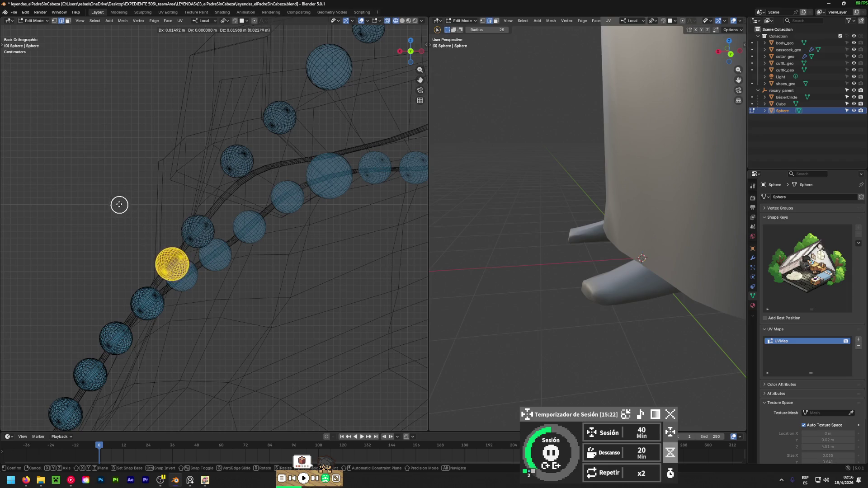
click(117, 201)
mouse_move(159, 294)
middle_down()
mouse_move(283, 306)
mouse_move(207, 310)
mouse_move(347, 320)
mouse_move(223, 307)
mouse_move(352, 348)
mouse_move(240, 300)
mouse_move(267, 304)
mouse_move(294, 330)
middle_up()
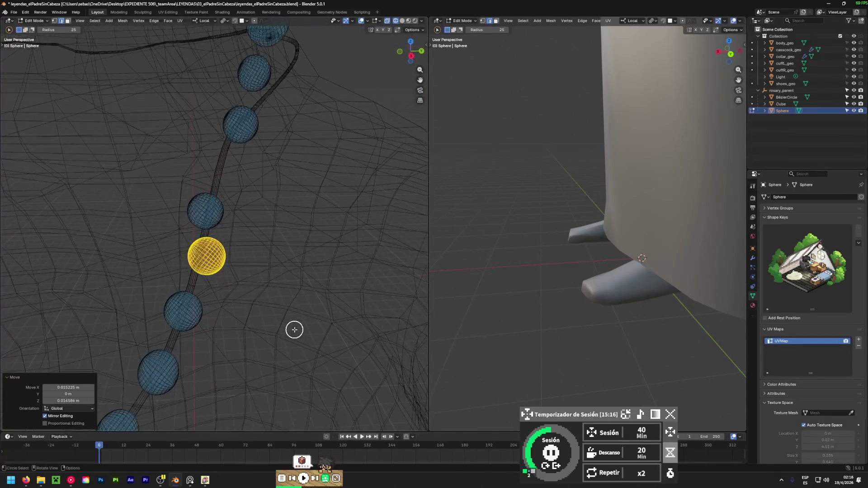
key(g)
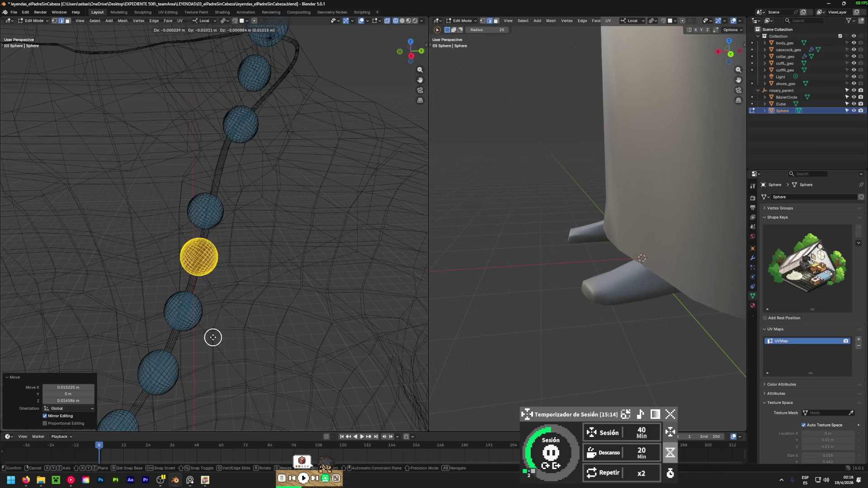
click(206, 347)
- Circle-select another bead and move it toward the string
mouse_move(236, 337)
middle_down()
mouse_move(285, 324)
mouse_move(141, 325)
middle_up()
mouse_move(209, 324)
middle_down()
mouse_move(271, 258)
mouse_move(225, 237)
middle_up()
key(c)
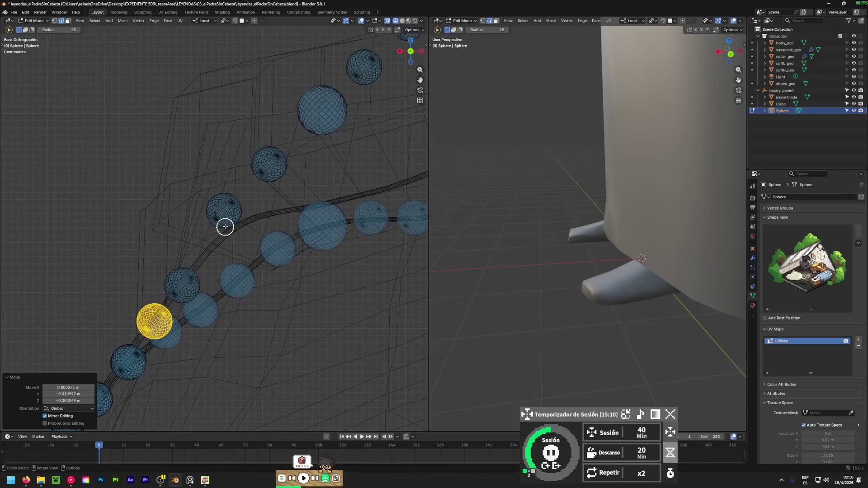
key(Escape)
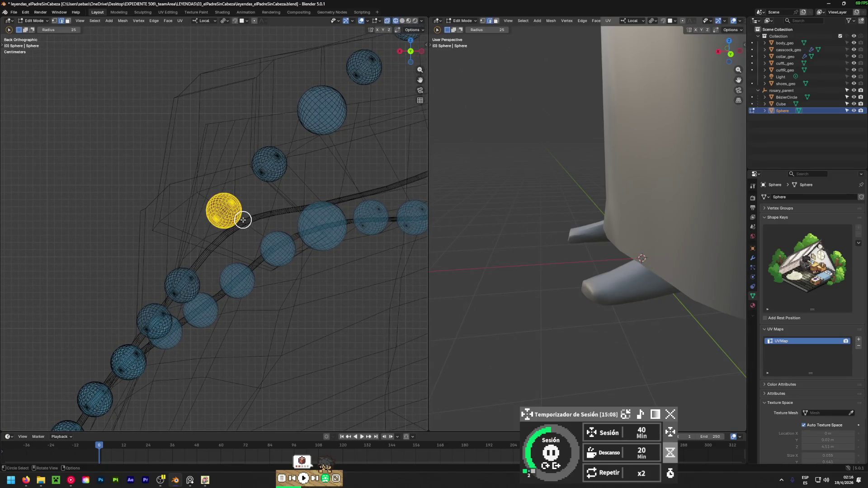
key(g)
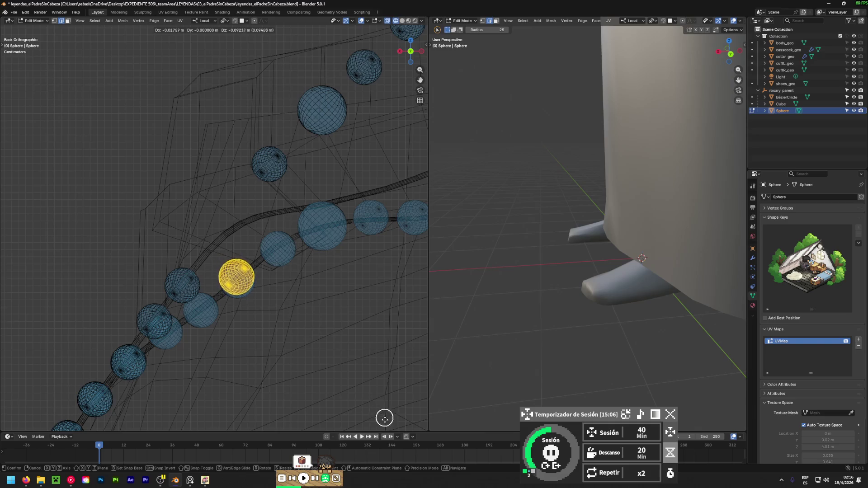
click(233, 44)
- Fine-tune that bead's position on the string from several orbit angles
mouse_move(233, 44)
middle_down()
mouse_move(181, 234)
mouse_move(384, 304)
mouse_move(128, 285)
mouse_move(111, 313)
mouse_move(120, 362)
mouse_move(194, 294)
mouse_move(198, 337)
mouse_move(138, 303)
middle_up()
key(g)
click(61, 323)
mouse_move(129, 268)
middle_down()
mouse_move(285, 310)
mouse_move(408, 362)
mouse_move(421, 226)
mouse_move(398, 192)
mouse_move(38, 193)
mouse_move(60, 224)
mouse_move(62, 213)
mouse_move(50, 249)
mouse_move(248, 288)
mouse_move(381, 355)
mouse_move(273, 356)
middle_up()
key(g)
click(35, 244)
- Move the next bead down onto the string and shift it slightly left
mouse_move(257, 256)
middle_down()
mouse_move(223, 258)
mouse_move(240, 277)
mouse_move(175, 301)
mouse_move(219, 307)
middle_up()
scroll(240, 277, up, 3)
click(229, 270)
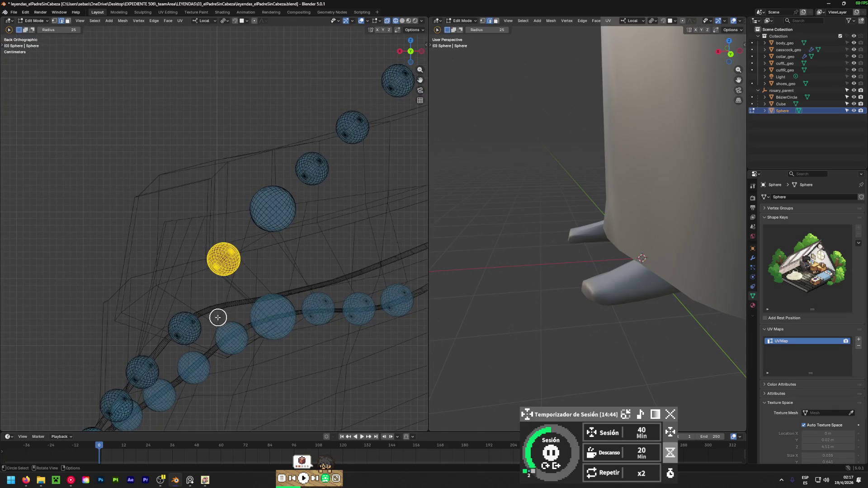
key(g)
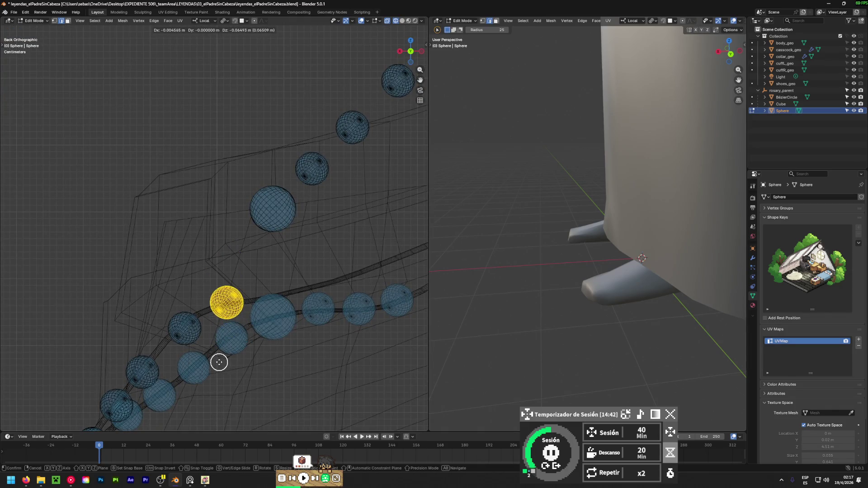
click(220, 366)
mouse_move(220, 366)
middle_down()
mouse_move(234, 355)
mouse_move(146, 422)
mouse_move(172, 31)
mouse_move(219, 227)
mouse_move(218, 266)
middle_up()
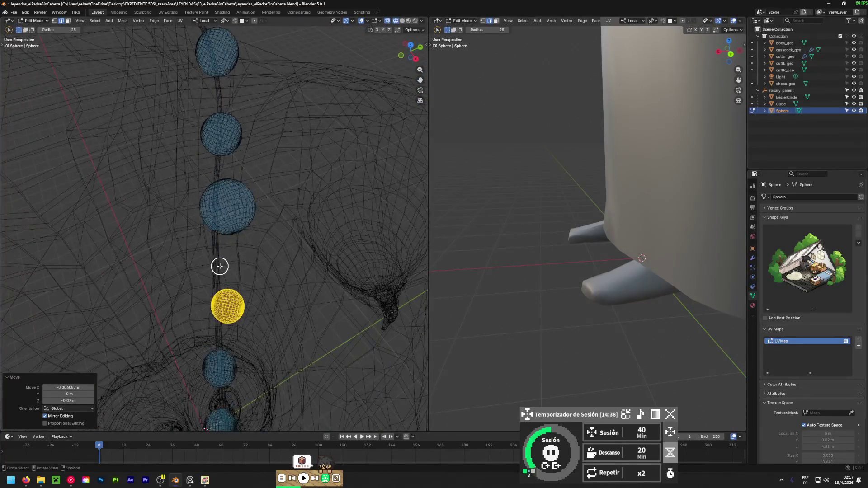
key(g)
click(116, 270)
mouse_move(269, 310)
middle_down()
mouse_move(173, 230)
mouse_move(302, 253)
mouse_move(70, 244)
middle_up()
mouse_move(162, 310)
alt+middle_down()
mouse_move(135, 316)
mouse_move(173, 331)
alt+middle_up()
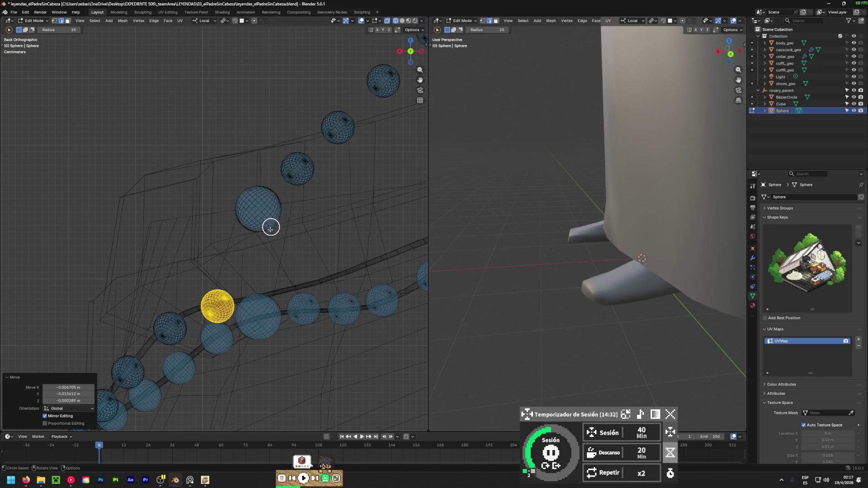
- Nudge the current bead left, then move the neighbouring bead down-left onto the string
shift+middle_drag(163, 375, 216, 306)
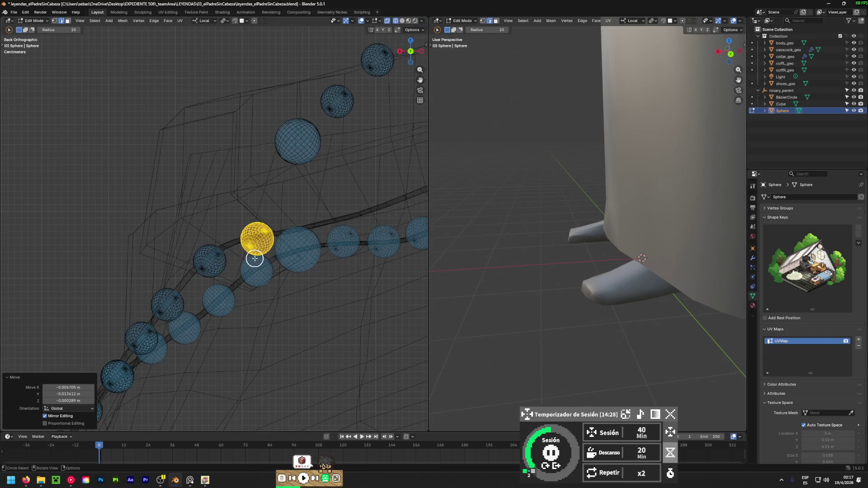
key(g)
click(172, 268)
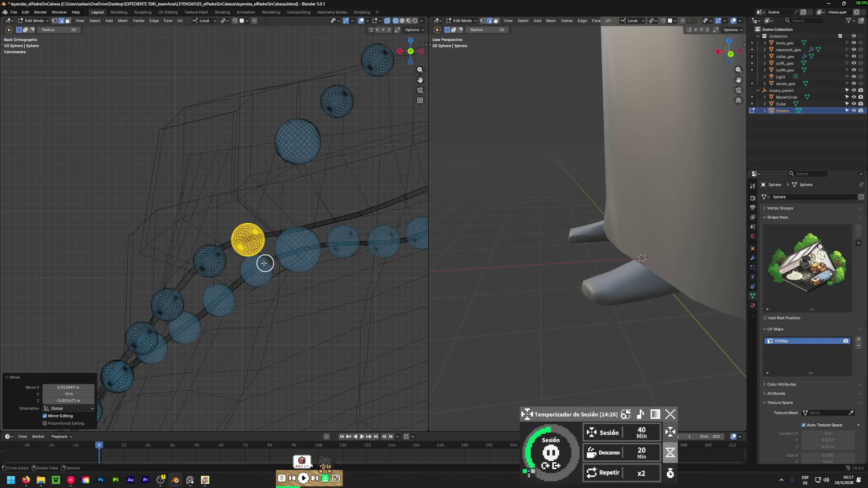
drag(222, 278, 194, 247)
middle_drag(189, 250, 196, 253)
drag(196, 253, 218, 256)
key(Escape)
key(g)
click(139, 298)
- Reselect that whole bead and adjust its position on the string
mouse_move(139, 298)
middle_down()
mouse_move(353, 361)
mouse_move(23, 368)
mouse_move(202, 349)
mouse_move(231, 258)
mouse_move(203, 199)
middle_up()
key(g)
click(190, 324)
mouse_move(203, 199)
mouse_down()
mouse_move(199, 193)
mouse_move(212, 210)
mouse_up()
key(Escape)
key(g)
click(230, 240)
mouse_move(226, 238)
middle_down()
mouse_move(267, 265)
mouse_move(380, 157)
mouse_move(213, 218)
middle_up()
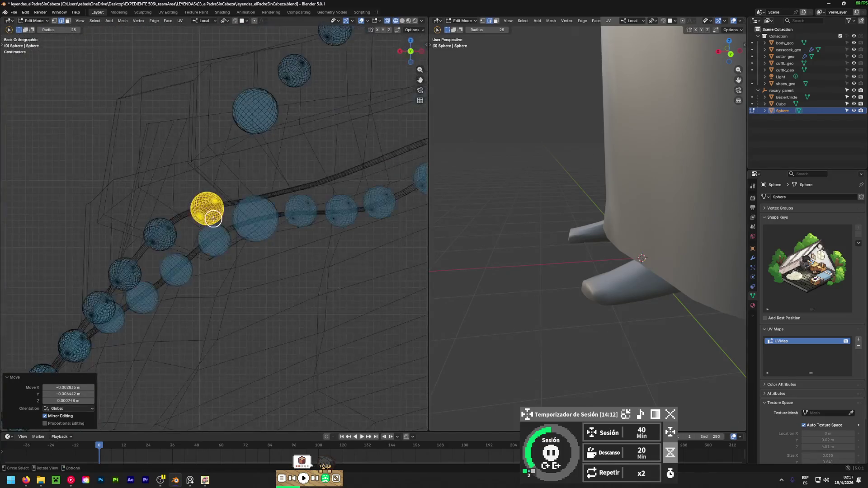
- Move the large bead down onto the string and refine it in perspective
mouse_move(253, 223)
mouse_down()
mouse_move(221, 140)
mouse_move(277, 165)
mouse_up()
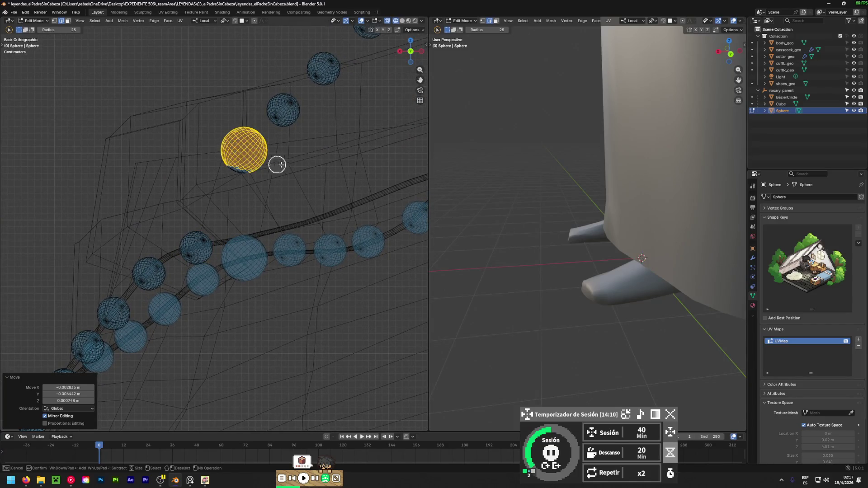
right_click(235, 157)
key(g)
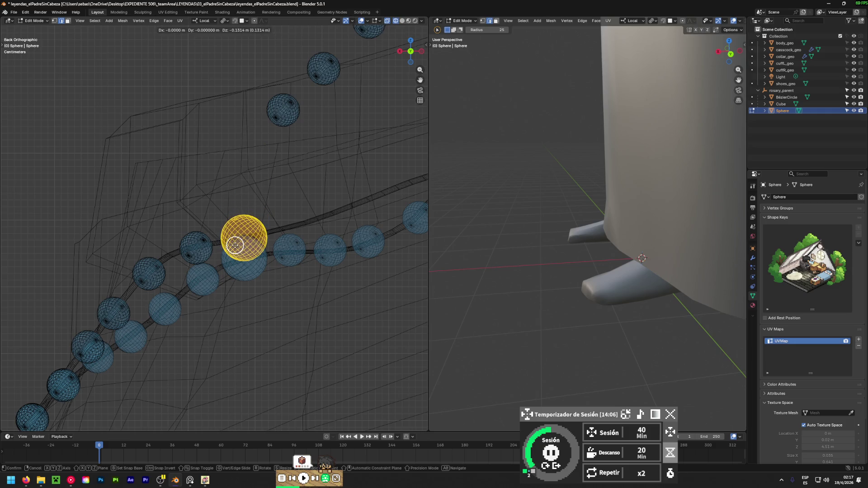
click(234, 245)
alt+middle_drag(235, 245, 290, 295)
mouse_move(280, 261)
middle_down()
mouse_move(269, 250)
mouse_move(252, 292)
mouse_move(128, 300)
mouse_move(297, 376)
mouse_move(276, 279)
mouse_move(290, 300)
middle_up()
scroll(256, 268, up, 3)
key(g)
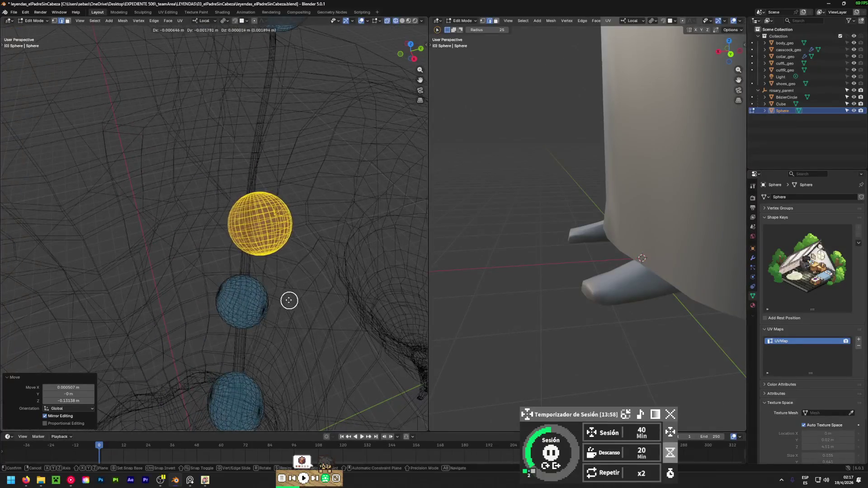
click(162, 294)
mouse_move(163, 294)
middle_down()
mouse_move(277, 321)
mouse_move(53, 203)
middle_up()
- In Back view, move the next bead up the chain into line on the upper strand
key(ctrl+KP_1)
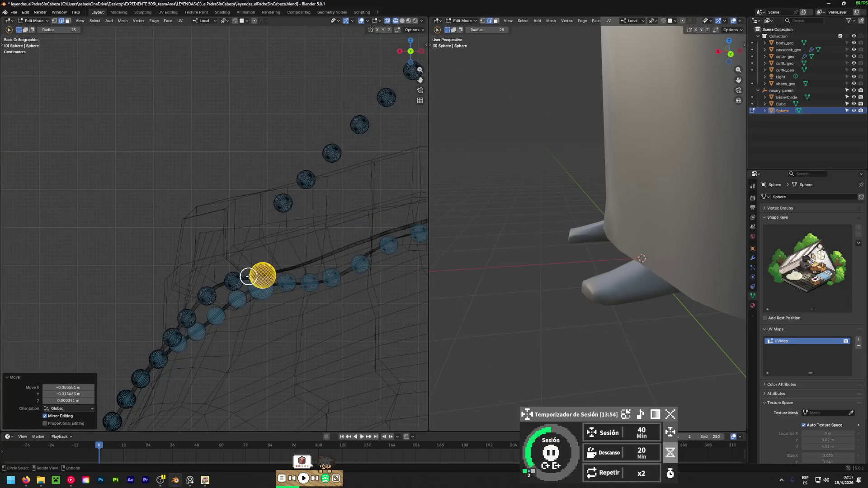
click(282, 199)
scroll(314, 256, up, 4)
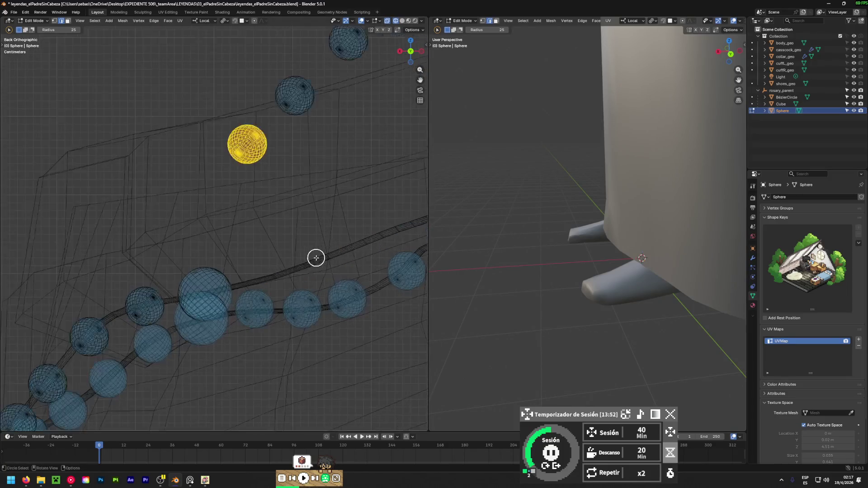
key(g)
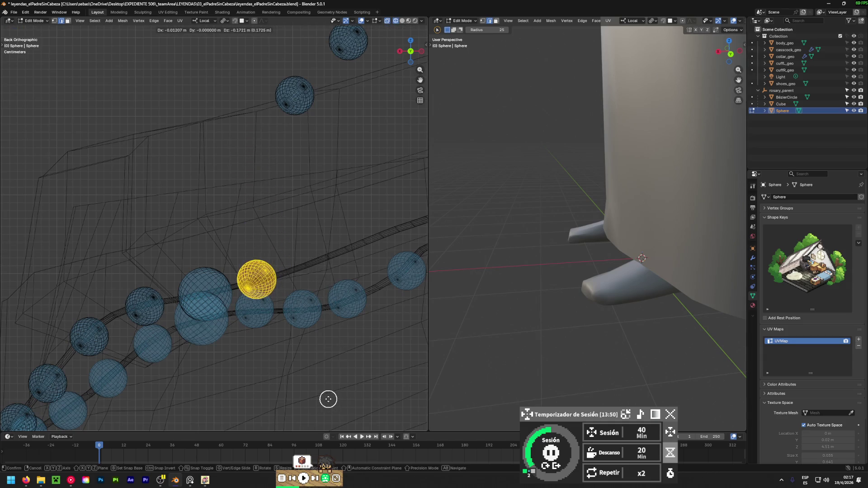
click(328, 400)
mouse_move(300, 356)
middle_down()
mouse_move(182, 411)
mouse_move(154, 307)
mouse_move(405, 287)
mouse_move(346, 285)
mouse_move(359, 261)
middle_up()
key(g)
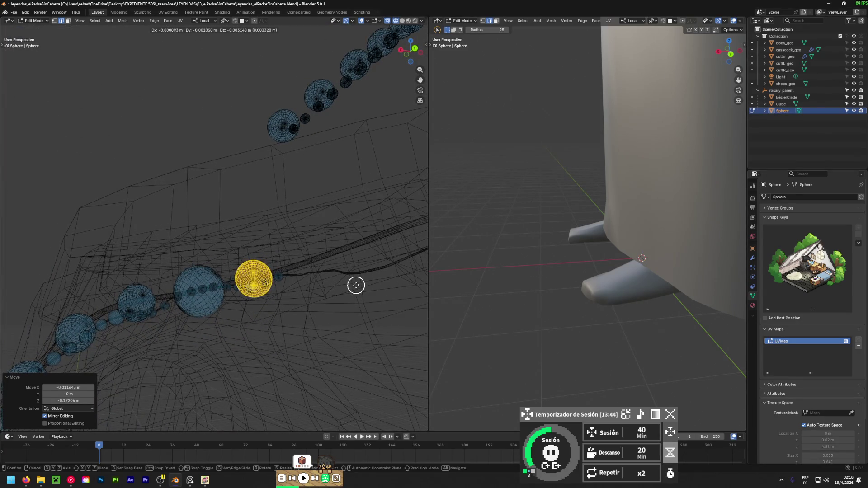
click(355, 285)
mouse_move(316, 185)
middle_down()
mouse_move(357, 192)
mouse_move(321, 223)
mouse_move(263, 168)
middle_up()
key(Escape)
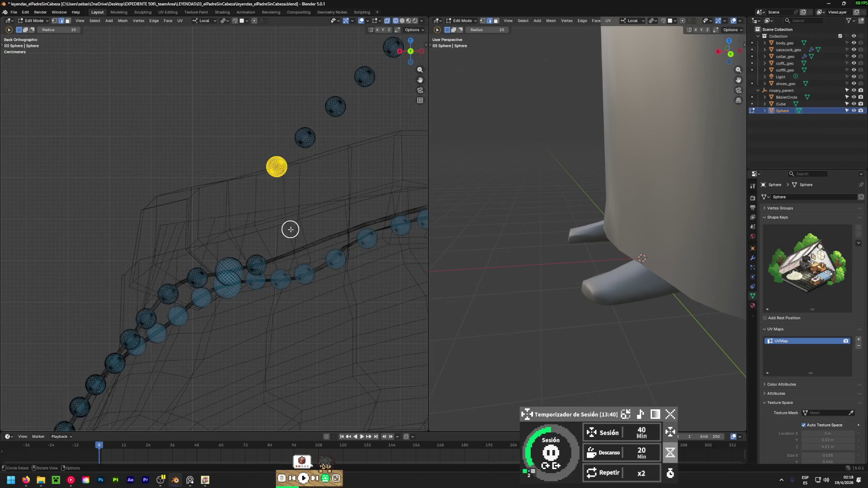
- Move the current bead down to the string and nudge it into place
key(g)
click(295, 318)
mouse_move(295, 316)
middle_down()
mouse_move(354, 353)
mouse_move(302, 304)
mouse_move(334, 377)
mouse_move(319, 316)
middle_up()
key(g)
click(336, 321)
middle_drag(374, 339, 282, 332)
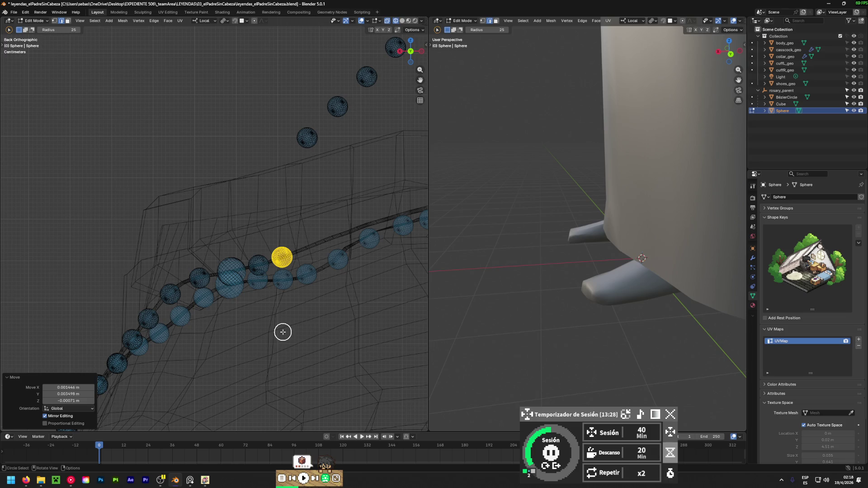
- Select the next bead and place it on the string, refining in perspective
drag(317, 137, 310, 159)
scroll(312, 269, up, 3)
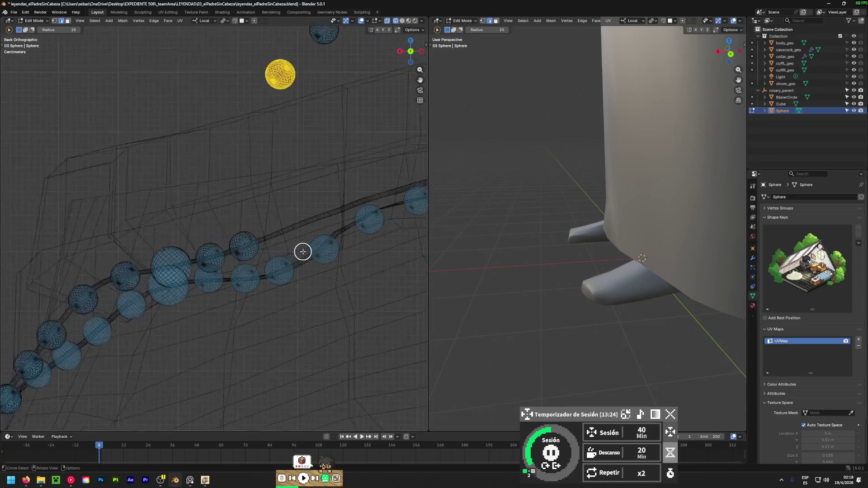
key(g)
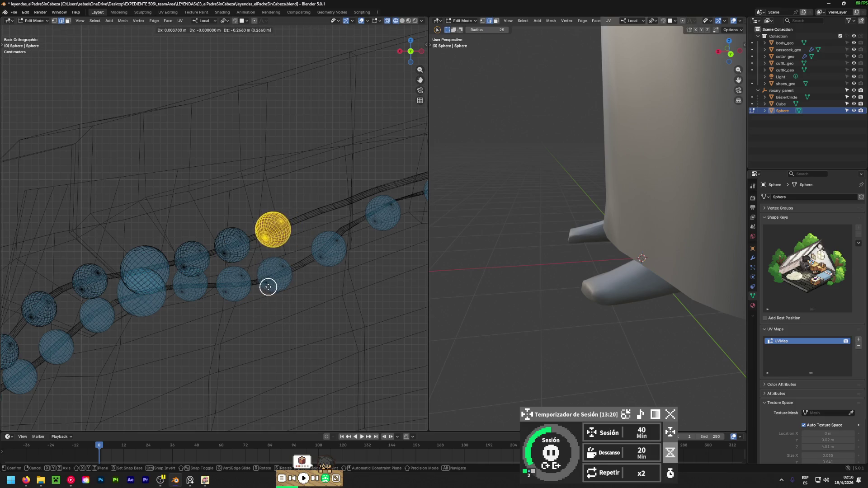
click(270, 284)
mouse_move(218, 268)
middle_down()
mouse_move(422, 340)
mouse_move(140, 364)
mouse_move(155, 399)
middle_up()
key(g)
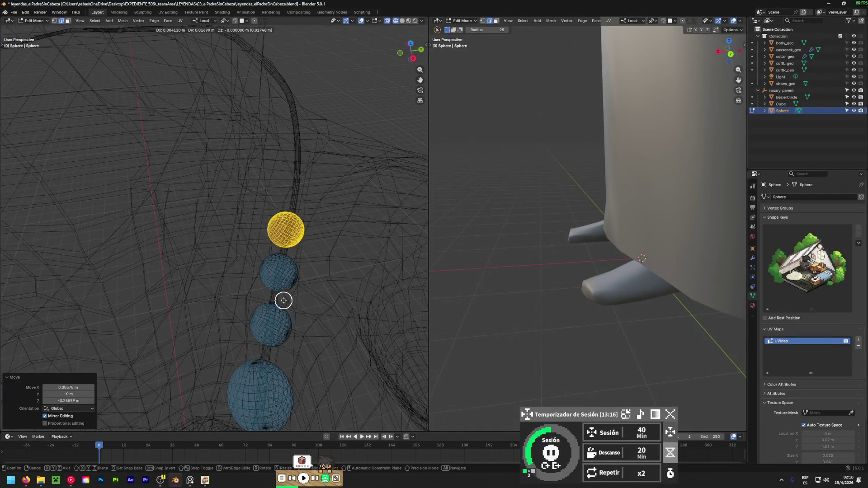
click(285, 300)
mouse_move(341, 347)
middle_down()
mouse_move(244, 322)
mouse_move(273, 266)
mouse_move(240, 252)
middle_up()
- Move the last stray bead onto the cord near the shoulder, shifting it right
click(244, 184)
scroll(232, 255, up, 4)
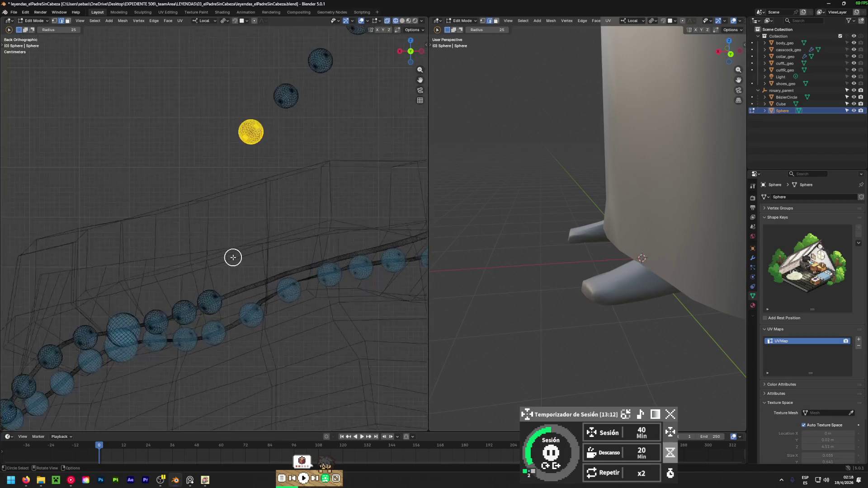
key(g)
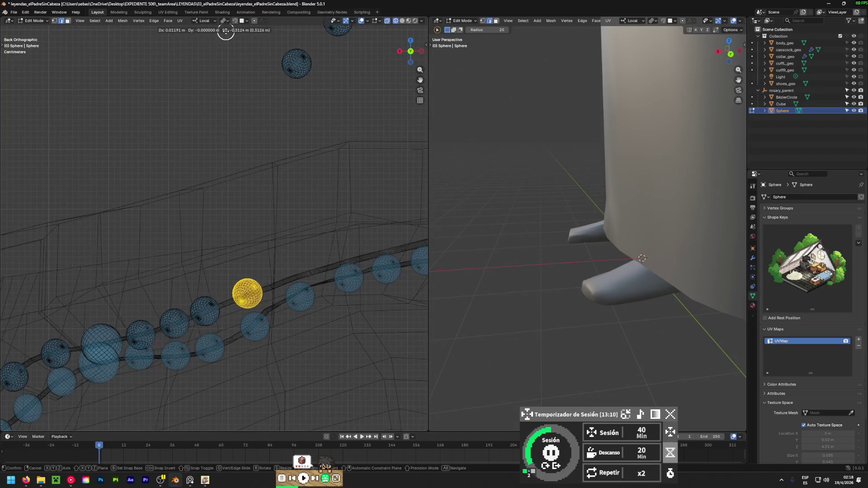
click(226, 32)
mouse_move(352, 312)
middle_down()
mouse_move(303, 297)
mouse_move(151, 353)
mouse_move(181, 387)
middle_up()
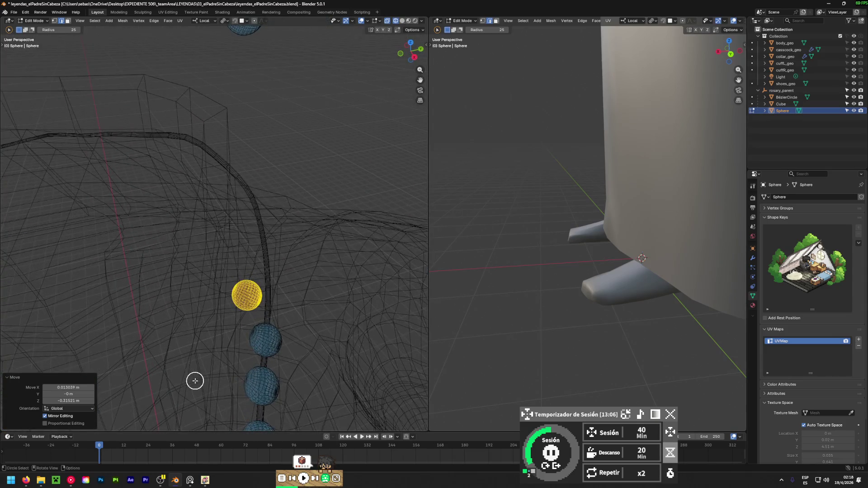
key(g)
click(406, 372)
mouse_move(407, 372)
middle_down()
mouse_move(362, 388)
mouse_move(289, 205)
mouse_move(318, 203)
mouse_move(339, 184)
mouse_move(170, 281)
mouse_move(64, 264)
mouse_move(246, 318)
mouse_move(190, 368)
mouse_move(244, 327)
mouse_move(307, 328)
mouse_move(130, 397)
mouse_move(116, 395)
mouse_move(188, 234)
mouse_move(403, 300)
mouse_move(219, 291)
mouse_move(275, 295)
middle_up()
key(g)
click(339, 211)
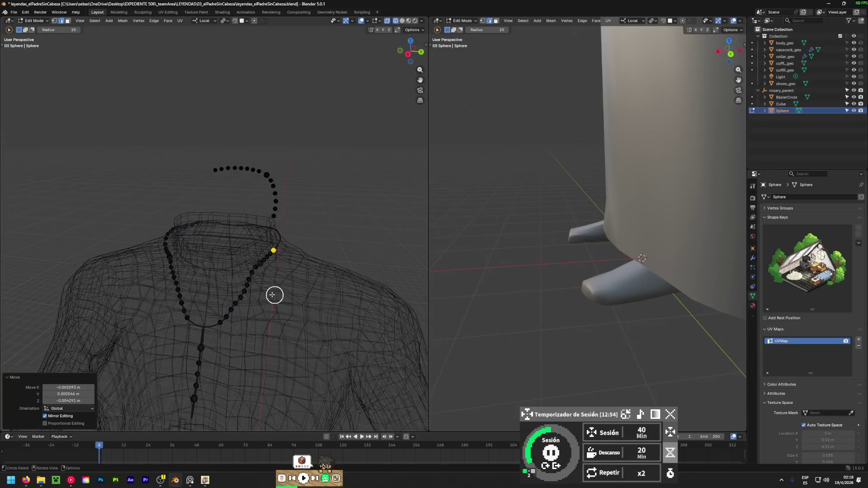
- From side and back views, select the next loose bead and move it down toward the chain
scroll(276, 295, down, 3)
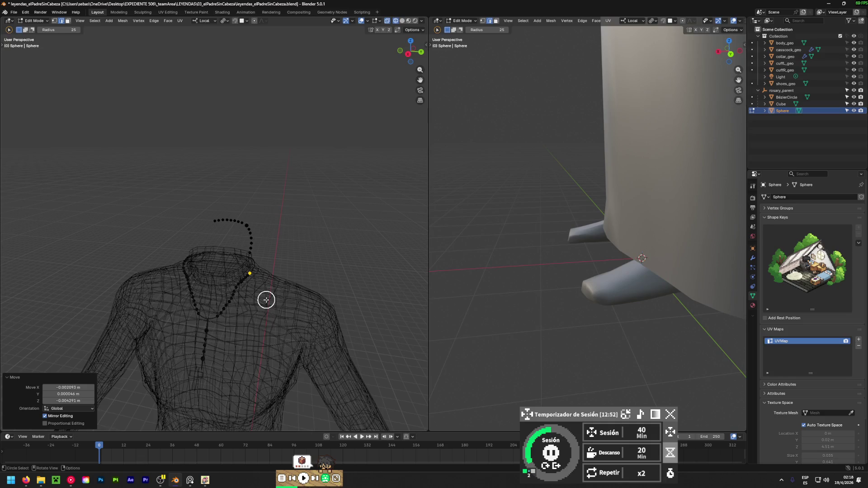
mouse_move(273, 300)
middle_down()
mouse_move(273, 259)
mouse_move(296, 188)
mouse_move(269, 211)
mouse_move(68, 262)
middle_up()
scroll(222, 200, up, 5)
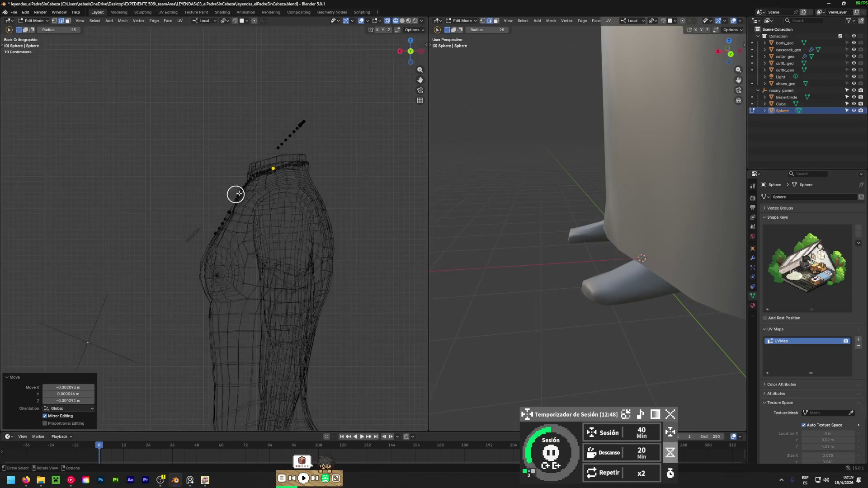
alt+middle_drag(252, 225, 249, 223)
double_click(246, 177)
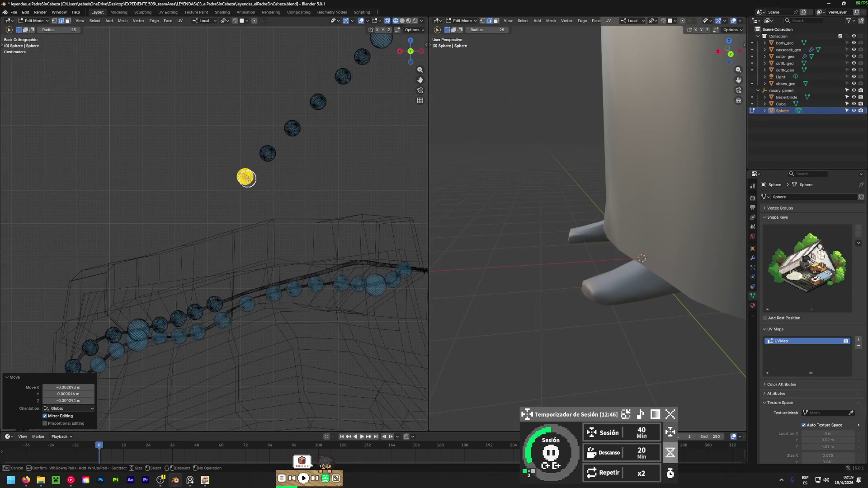
key(g)
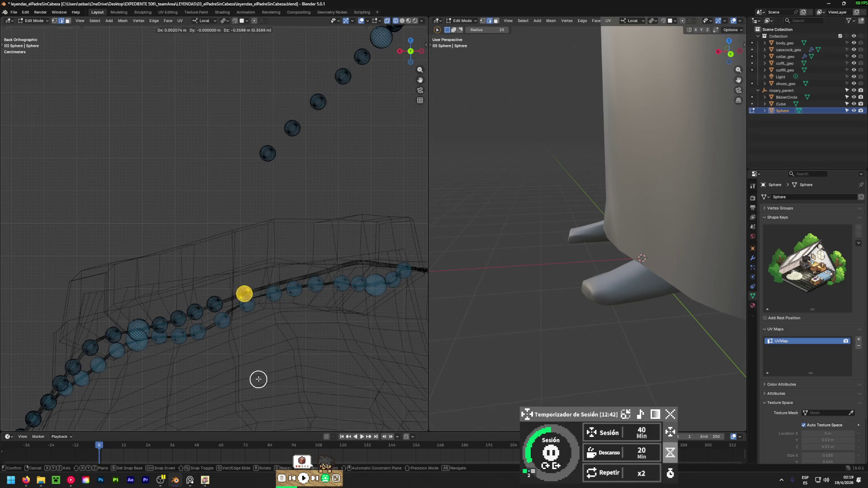
click(258, 380)
- Refine that bead's position on the chain close up, undoing one misplaced move
scroll(246, 330, up, 3)
mouse_move(244, 312)
middle_down()
mouse_move(194, 364)
mouse_move(396, 386)
mouse_move(369, 343)
mouse_move(362, 304)
mouse_move(443, 304)
middle_up()
scroll(395, 386, up, 3)
key(g)
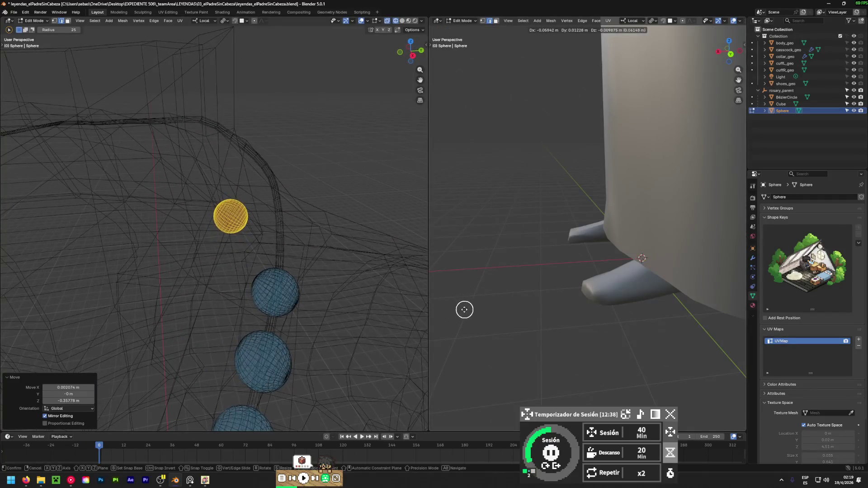
click(461, 306)
key(ctrl+z)
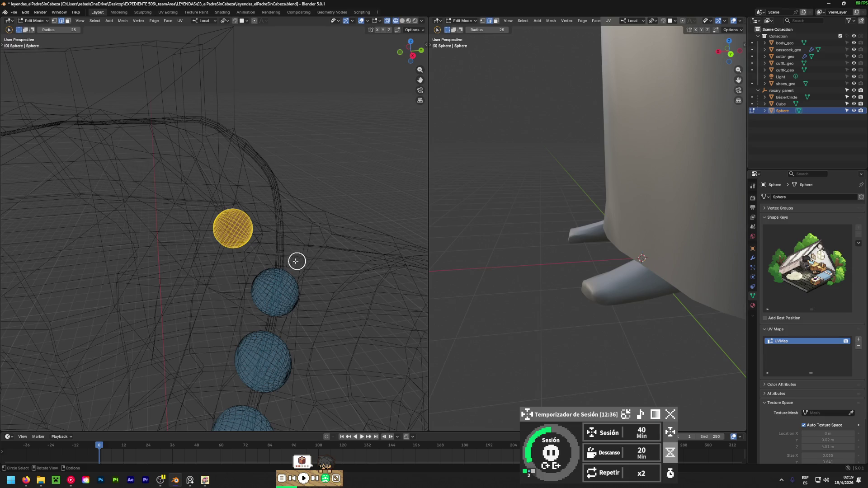
key(g)
click(278, 264)
mouse_move(347, 298)
middle_down()
mouse_move(345, 167)
mouse_move(104, 188)
mouse_move(253, 234)
mouse_move(304, 269)
mouse_move(326, 265)
mouse_move(277, 285)
middle_up()
key(g)
click(264, 240)
scroll(306, 287, down, 5)
- Bring the next higher bead down onto the chain end, correcting its depth from the side
drag(274, 143, 254, 130)
key(Escape)
key(g)
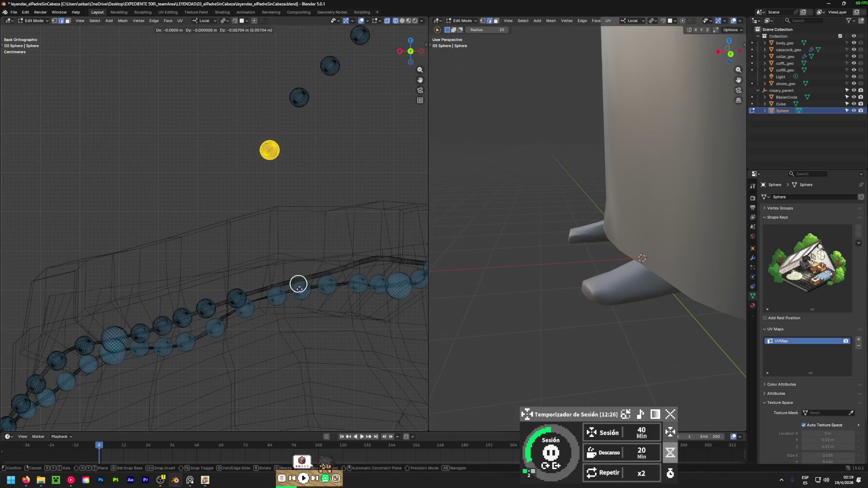
click(303, 415)
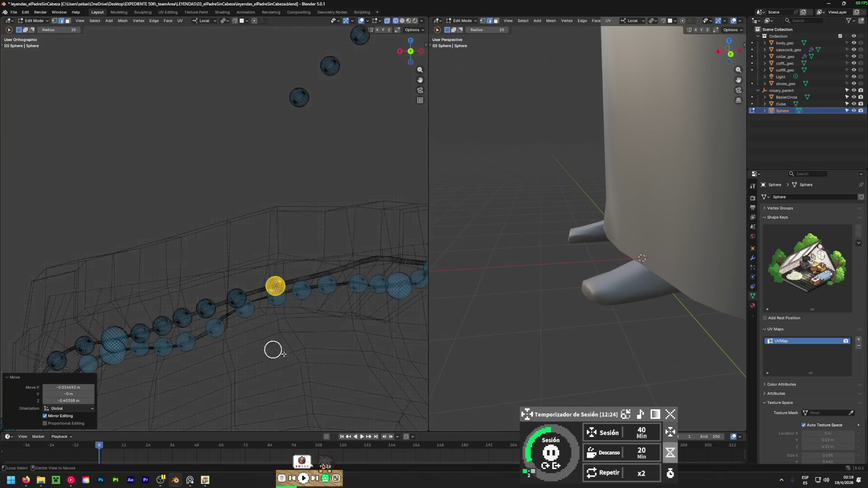
alt+middle_drag(267, 349, 306, 332)
key(g)
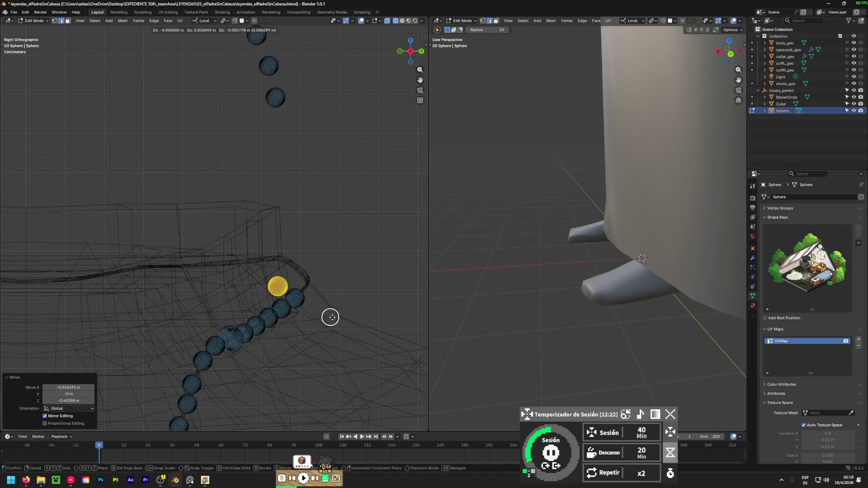
click(169, 323)
mouse_move(286, 360)
alt+middle_down()
mouse_move(238, 359)
mouse_move(244, 332)
alt+middle_up()
key(g)
click(305, 325)
key(g)
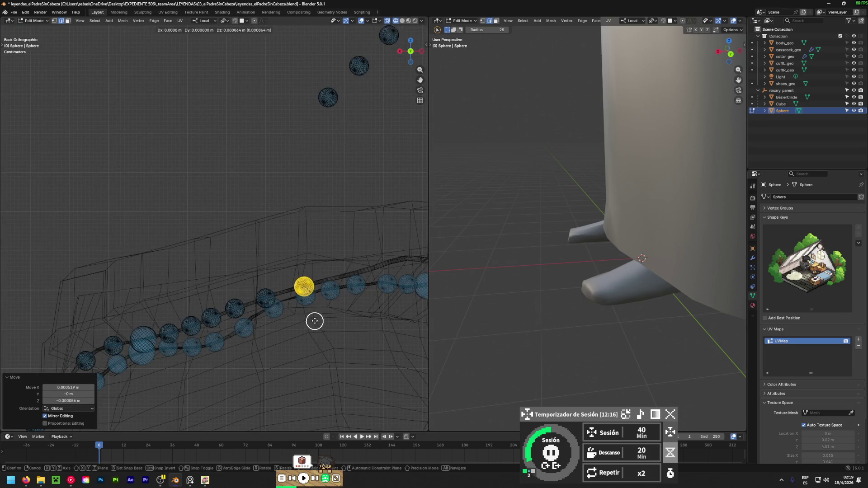
click(249, 335)
- Fine-tune that bead's position from the right side view until it sits on the chain
key(KP_3)
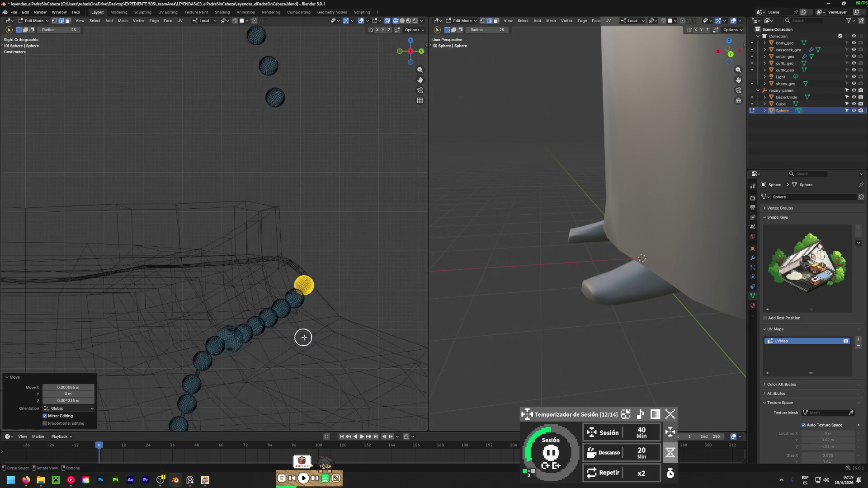
mouse_move(307, 324)
middle_down()
mouse_move(314, 339)
mouse_move(304, 266)
middle_up()
key(g)
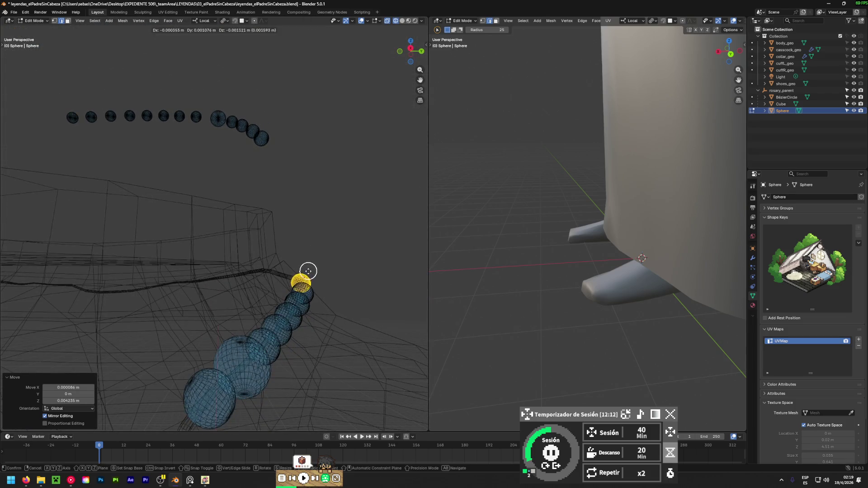
click(320, 306)
mouse_move(320, 306)
middle_down()
mouse_move(264, 320)
mouse_move(99, 316)
mouse_move(199, 33)
mouse_move(101, 414)
mouse_move(306, 333)
mouse_move(300, 318)
middle_up()
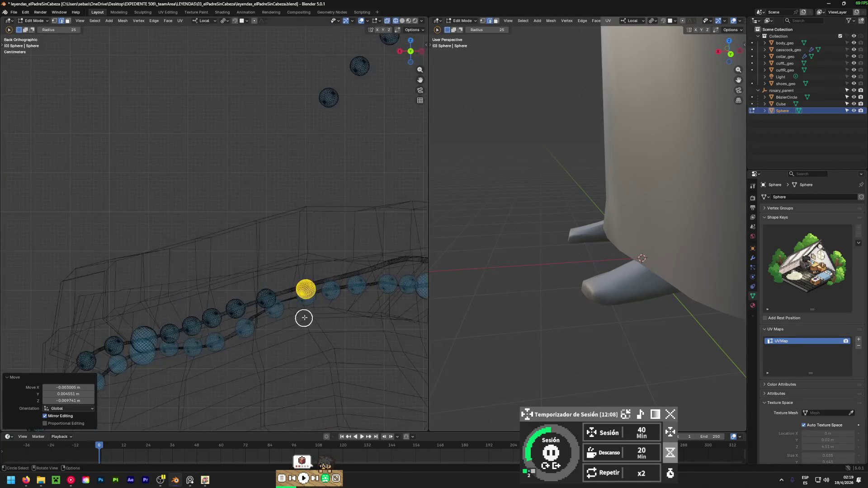
scroll(305, 297, up, 2)
key(g)
click(296, 248)
mouse_move(255, 301)
middle_down()
mouse_move(281, 317)
mouse_move(2, 322)
mouse_move(124, 289)
mouse_move(136, 323)
mouse_move(9, 347)
mouse_move(361, 310)
mouse_move(354, 301)
mouse_move(248, 277)
middle_up()
- Lower another loose bead onto the chain and adjust its depth from the side
drag(245, 178, 253, 138)
key(g)
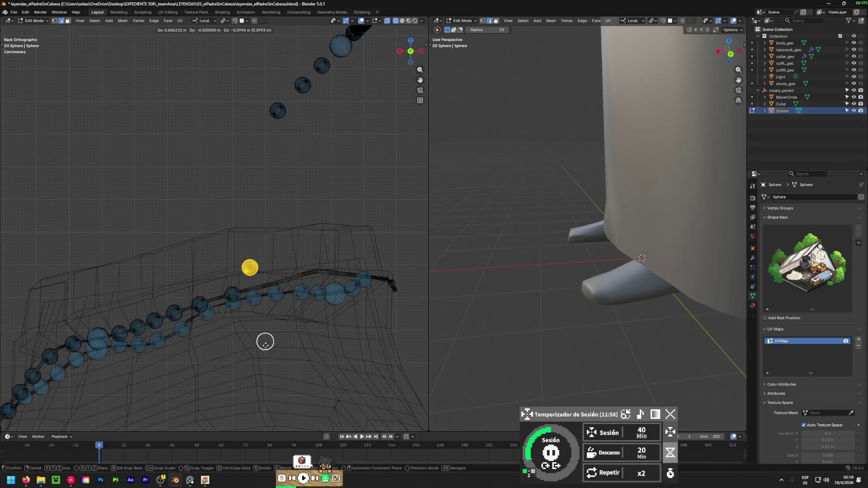
click(269, 360)
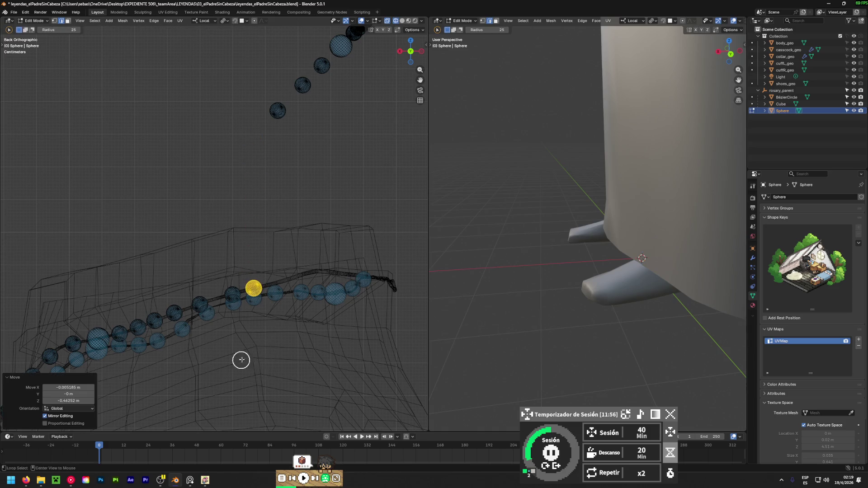
alt+middle_drag(242, 360, 272, 343)
key(g)
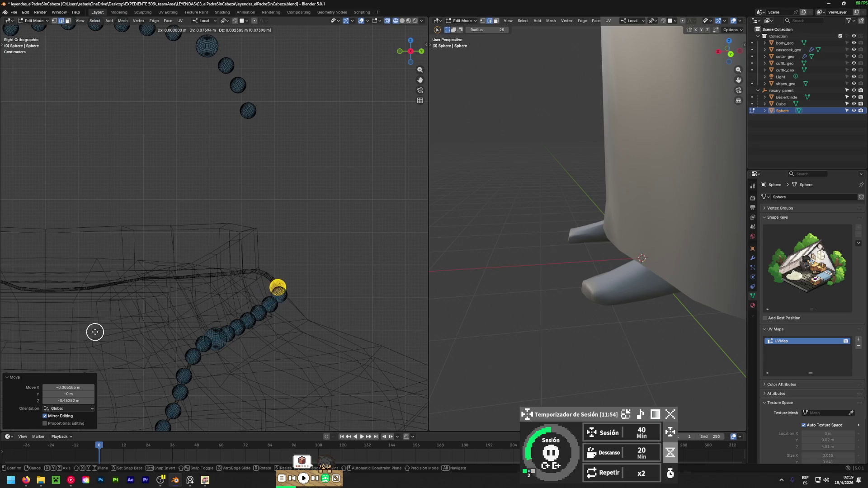
click(96, 332)
alt+middle_drag(140, 348, 165, 365)
scroll(289, 302, up, 3)
mouse_move(275, 294)
middle_down()
mouse_move(254, 304)
mouse_move(366, 324)
mouse_move(91, 313)
mouse_move(384, 258)
mouse_move(229, 252)
middle_up()
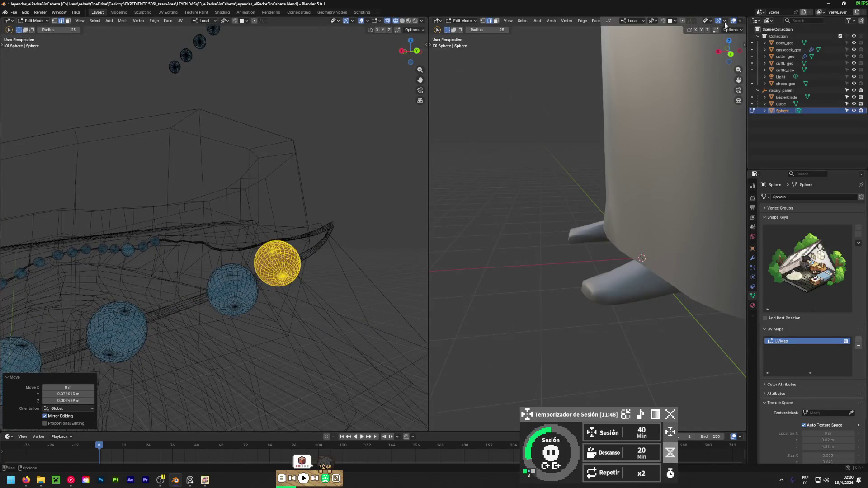
- Turn off X-ray and view the solid rosary lying on the collar
click(402, 20)
mouse_move(253, 271)
middle_down()
mouse_move(9, 286)
mouse_move(164, 277)
mouse_move(256, 299)
mouse_move(352, 289)
mouse_move(289, 306)
mouse_move(387, 299)
mouse_move(49, 291)
mouse_move(165, 316)
mouse_move(58, 281)
mouse_move(329, 293)
middle_up()
scroll(329, 293, up, 1)
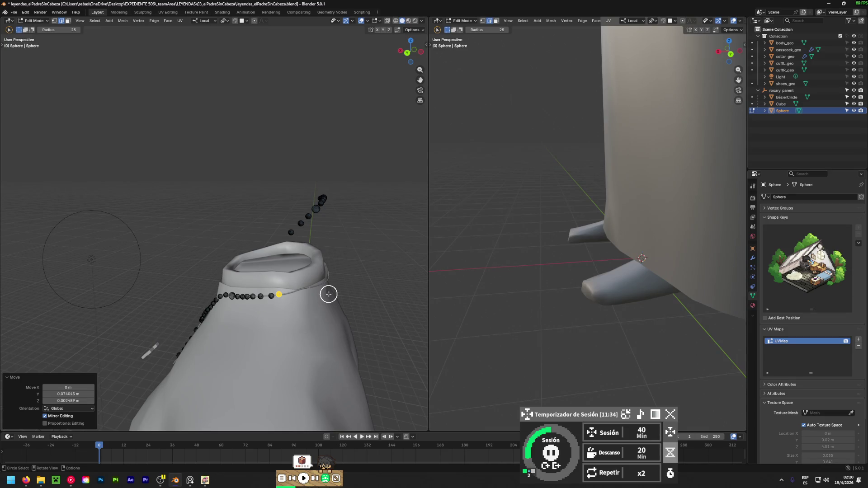
- Switch to the back view with X-ray on and circle-select the next loose bead
scroll(294, 259, up, 2)
scroll(269, 142, up, 2)
scroll(269, 155, down, 3)
drag(266, 151, 264, 148)
right_click(269, 147)
key(KP_1)
key(ctrl+KP_1)
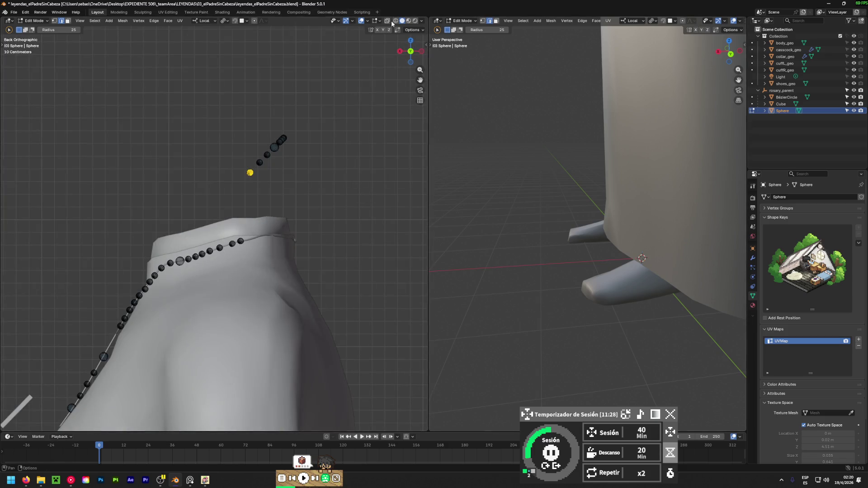
click(388, 21)
key(c)
scroll(266, 188, up, 4)
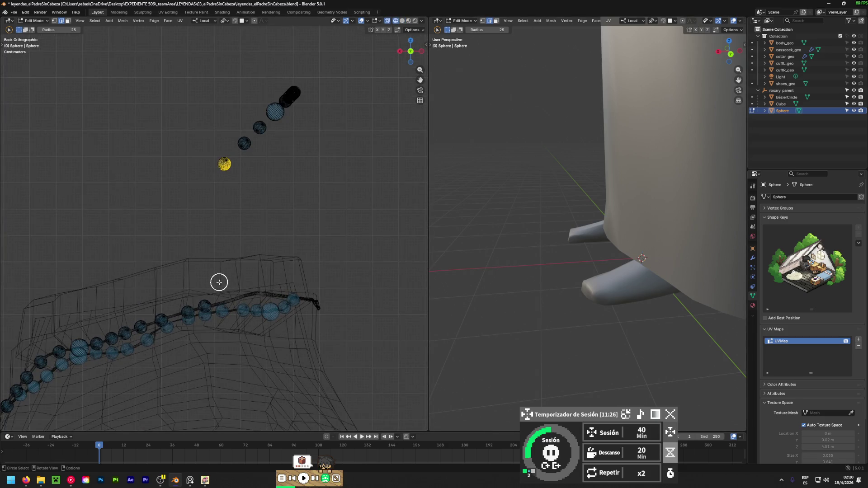
scroll(243, 274, up, 1)
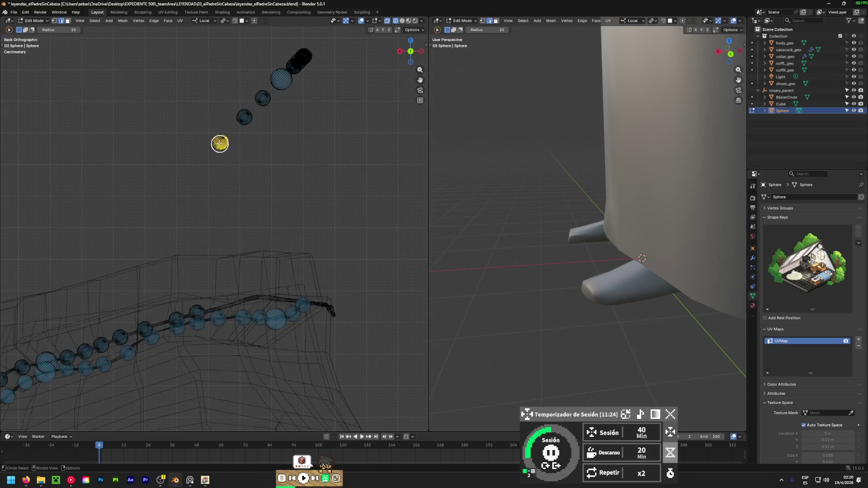
right_click(208, 142)
- Move that bead down onto the chain and set its depth from the side
key(g)
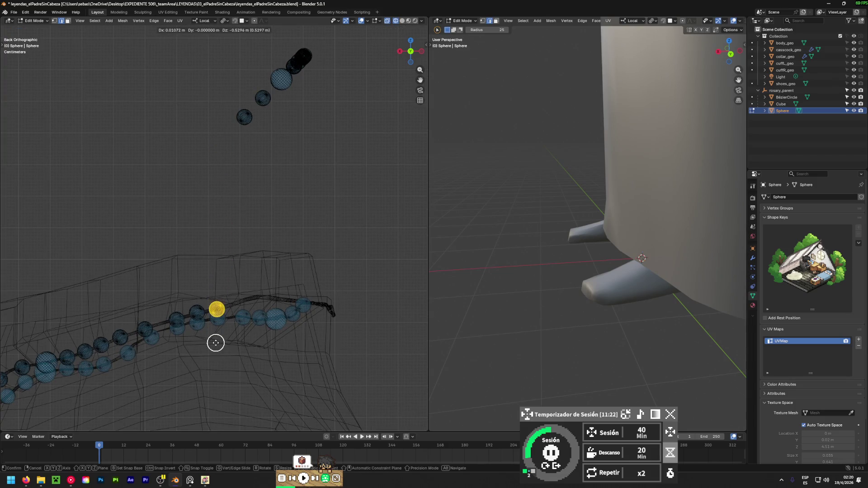
click(216, 343)
alt+middle_drag(215, 342, 236, 350)
key(g)
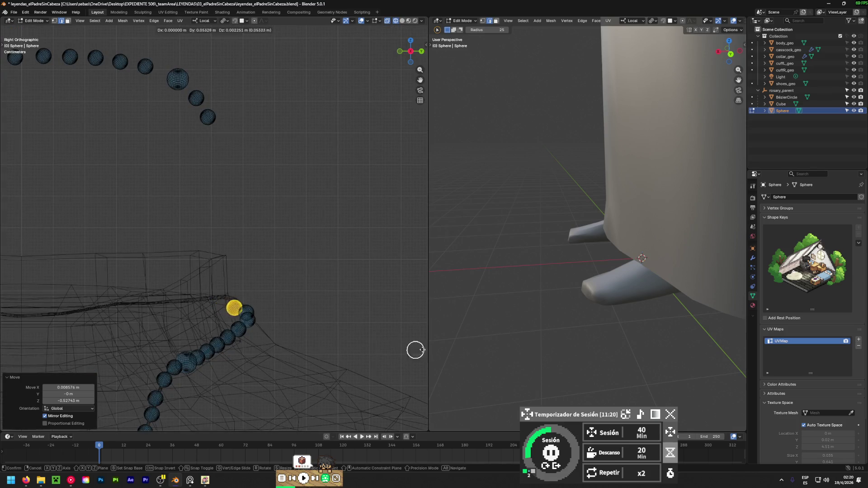
click(104, 359)
mouse_move(104, 359)
middle_down()
mouse_move(271, 344)
mouse_move(224, 270)
mouse_move(156, 300)
mouse_move(208, 368)
mouse_move(192, 269)
mouse_move(226, 255)
mouse_move(138, 354)
mouse_move(205, 395)
mouse_move(213, 373)
mouse_move(74, 355)
mouse_move(93, 346)
middle_up()
scroll(235, 337, up, 4)
scroll(234, 257, down, 6)
- Select the detached bead and bring it down to the chain
click(234, 171)
key(c)
key(Escape)
scroll(233, 287, up, 4)
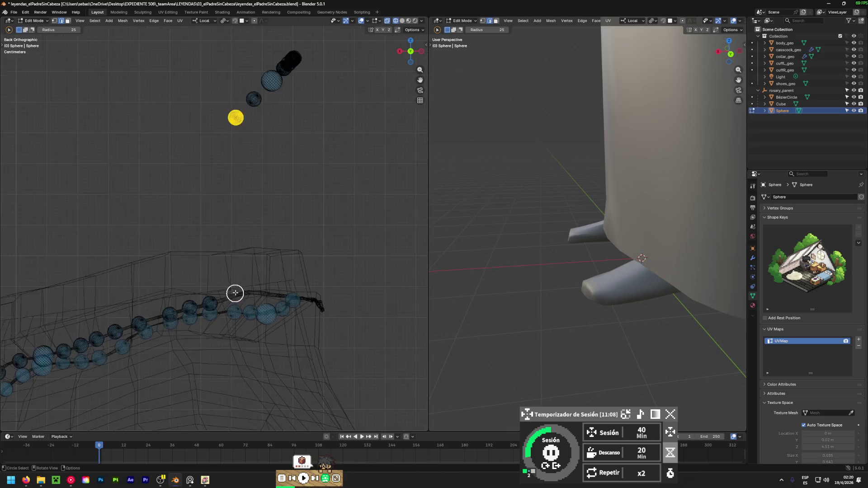
scroll(239, 254, up, 3)
key(g)
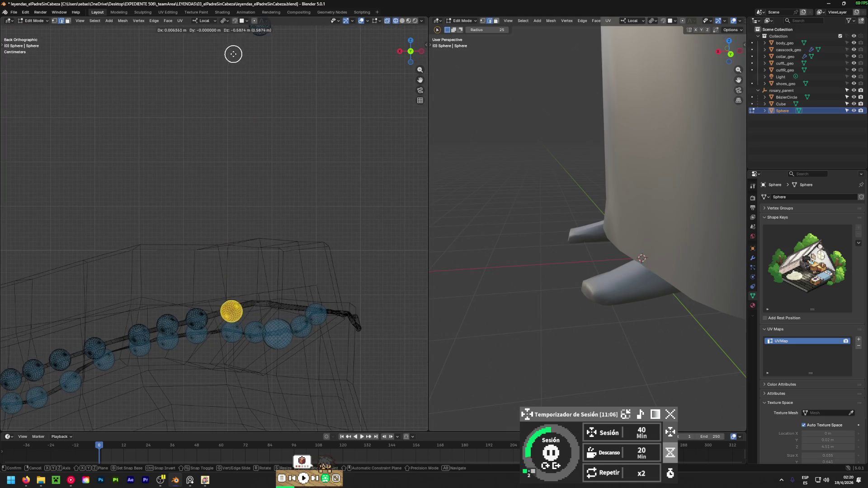
click(232, 51)
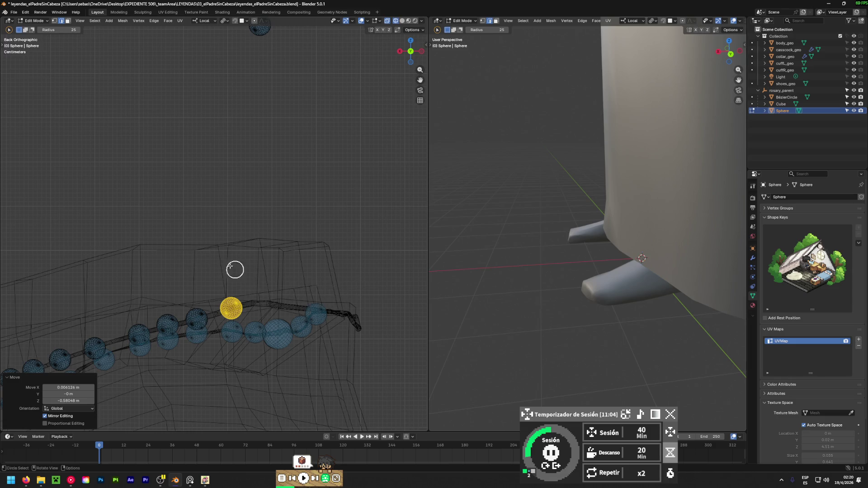
middle_drag(252, 280, 293, 278)
key(g)
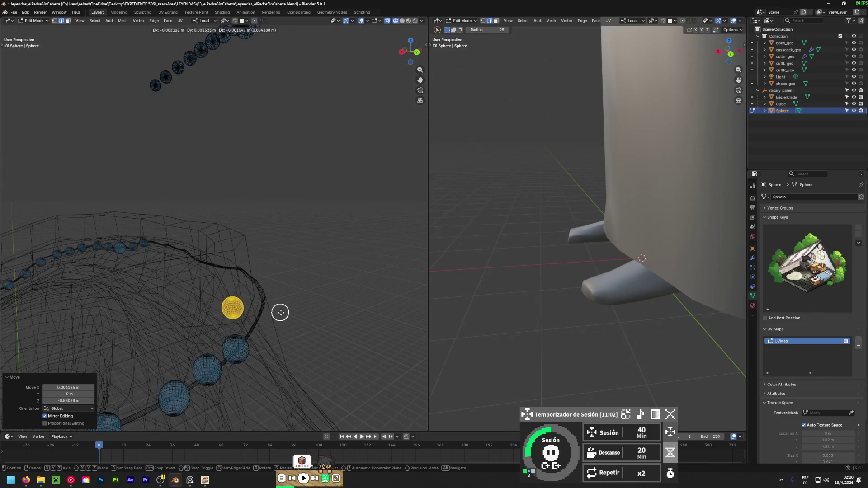
click(87, 325)
- Refine the bead's spot on the chain from left-side and back views
alt+middle_drag(257, 342, 195, 341)
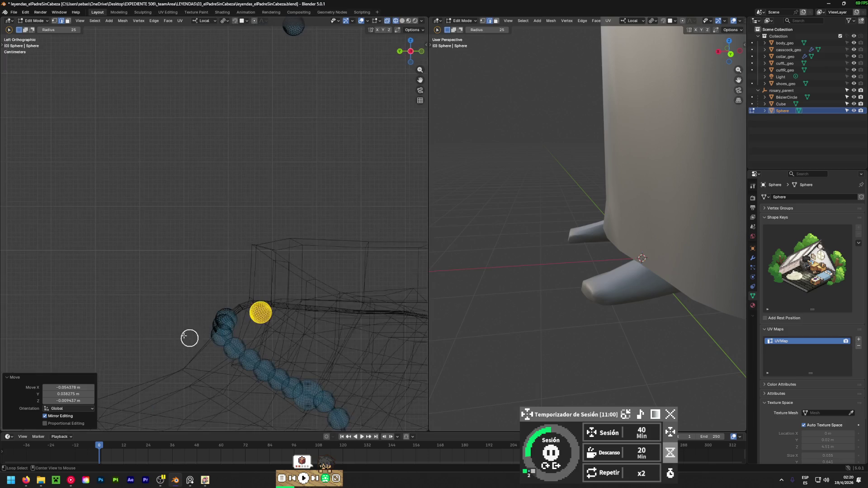
alt+middle_drag(353, 356, 412, 323)
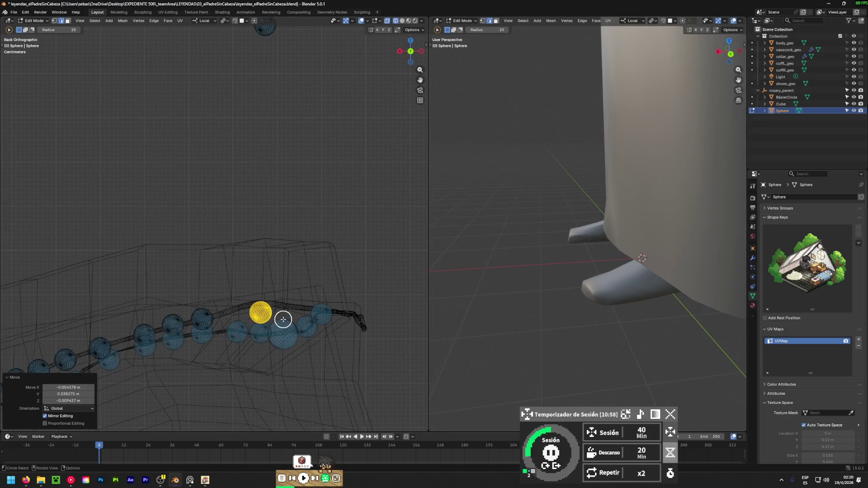
key(g)
click(38, 287)
mouse_move(107, 297)
middle_down()
mouse_move(304, 367)
mouse_move(286, 388)
mouse_move(273, 347)
mouse_move(341, 370)
mouse_move(320, 345)
mouse_move(247, 357)
middle_up()
key(g)
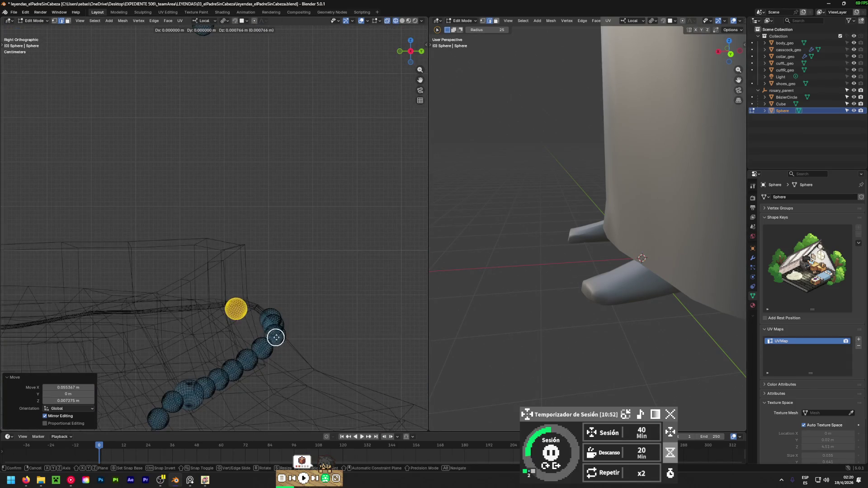
click(161, 357)
mouse_move(161, 357)
middle_down()
mouse_move(186, 378)
mouse_move(117, 365)
middle_up()
key(g)
click(96, 368)
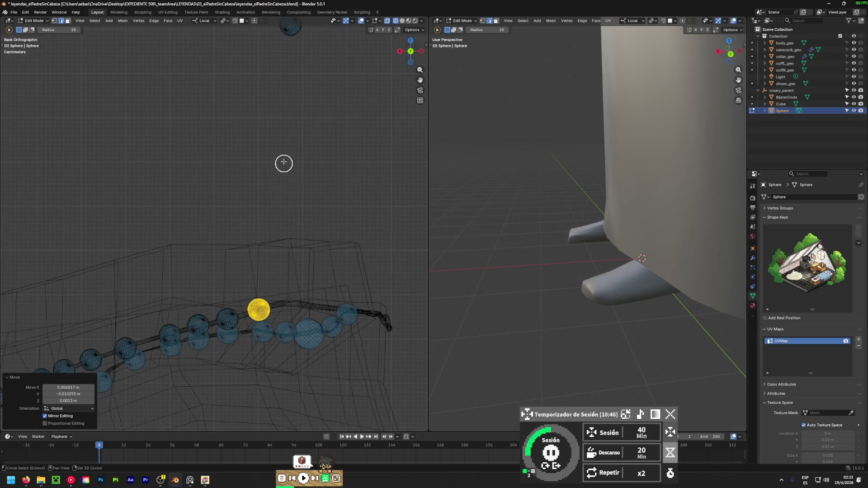
- Reposition the selected bead sphere and check the rosary in perspective
scroll(284, 169, down, 2)
shift+middle_drag(236, 201, 241, 114)
key(g)
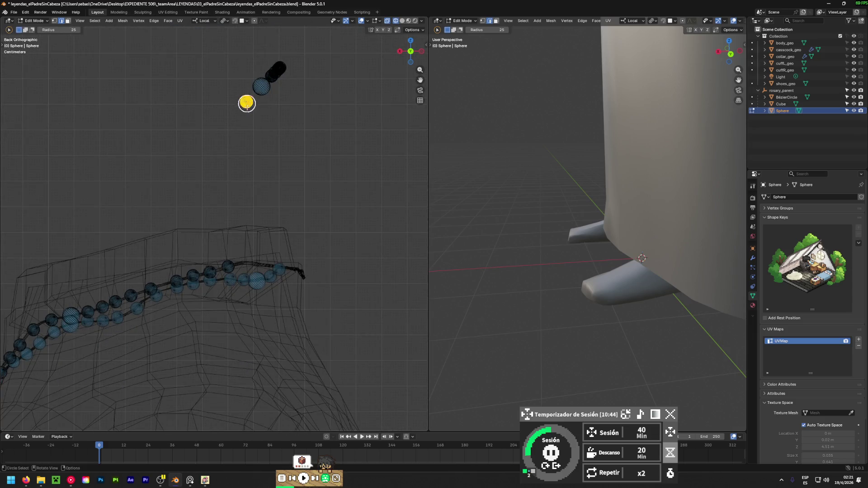
click(253, 323)
mouse_move(254, 322)
middle_down()
mouse_move(219, 321)
mouse_move(144, 373)
mouse_move(219, 293)
mouse_move(234, 354)
mouse_move(287, 343)
mouse_move(277, 358)
mouse_move(406, 332)
mouse_move(103, 409)
middle_up()
key(g)
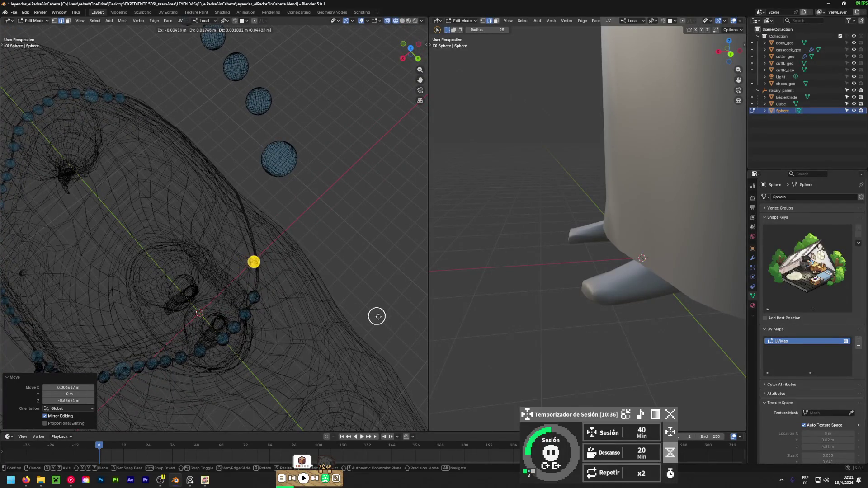
- Place the previous bead on the chain, then select the next bead sphere and lower it
click(413, 387)
drag(276, 159, 318, 170)
drag(272, 152, 286, 158)
key(Escape)
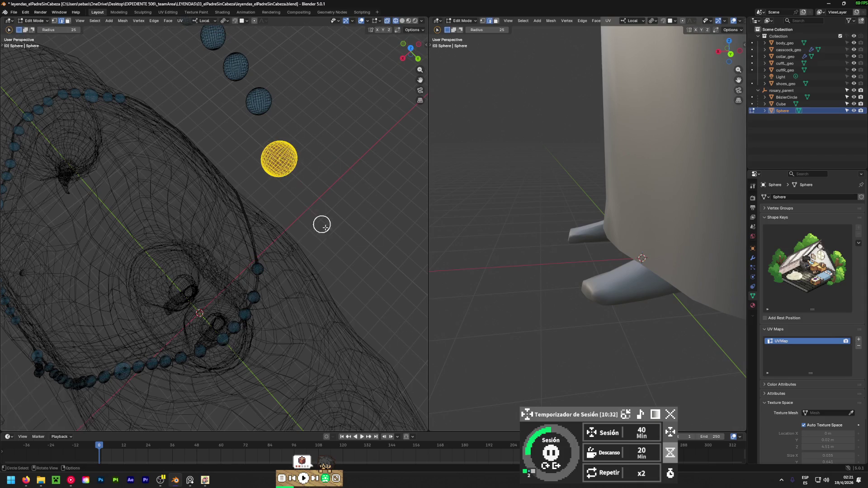
mouse_move(342, 325)
middle_down()
mouse_move(302, 251)
mouse_move(204, 244)
middle_up()
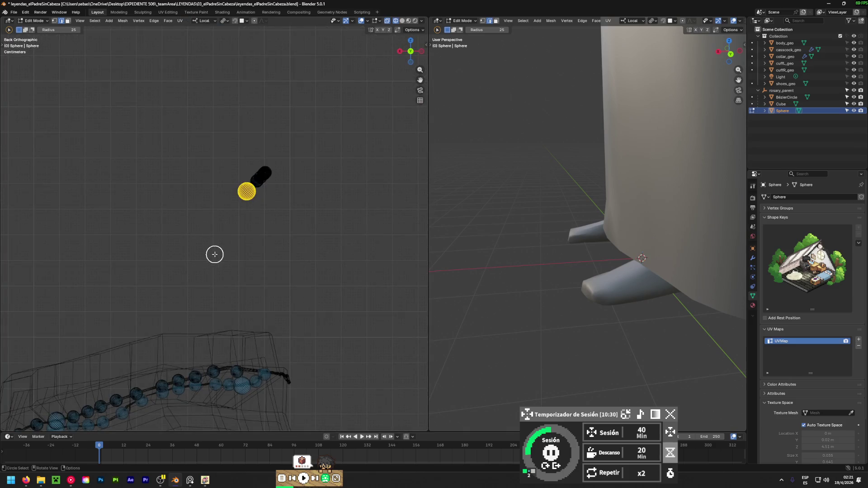
scroll(248, 366, up, 3)
scroll(239, 324, down, 1)
key(g)
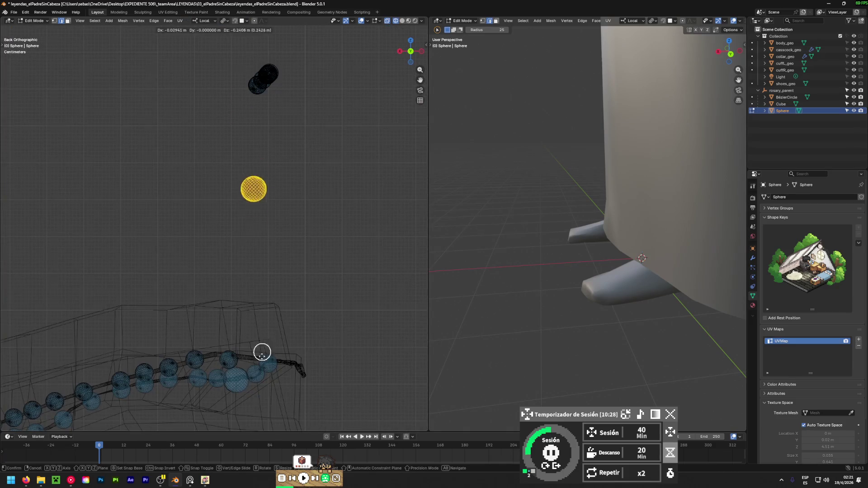
click(261, 96)
- Set the lowered bead sphere onto the rosary chain from a side angle
mouse_move(261, 95)
middle_down()
mouse_move(251, 277)
mouse_move(298, 381)
mouse_move(284, 258)
middle_up()
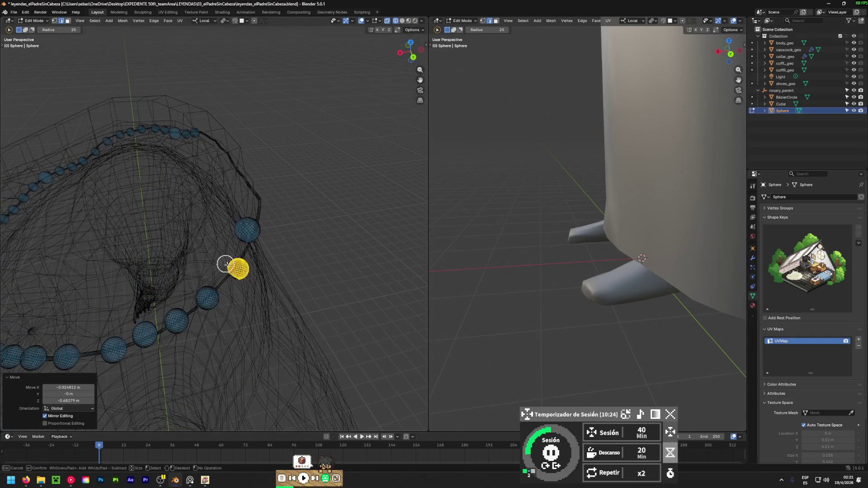
mouse_move(240, 285)
middle_down()
mouse_move(251, 285)
mouse_move(75, 202)
middle_up()
middle_drag(235, 288, 210, 274)
key(g)
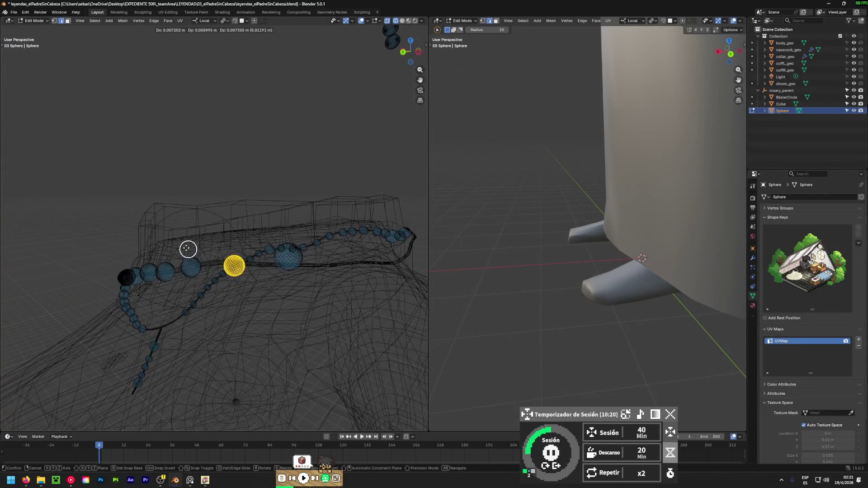
click(138, 224)
- Select the next bead sphere and move it onto the chain
drag(280, 253, 288, 265)
middle_drag(276, 262, 283, 331)
drag(286, 256, 296, 264)
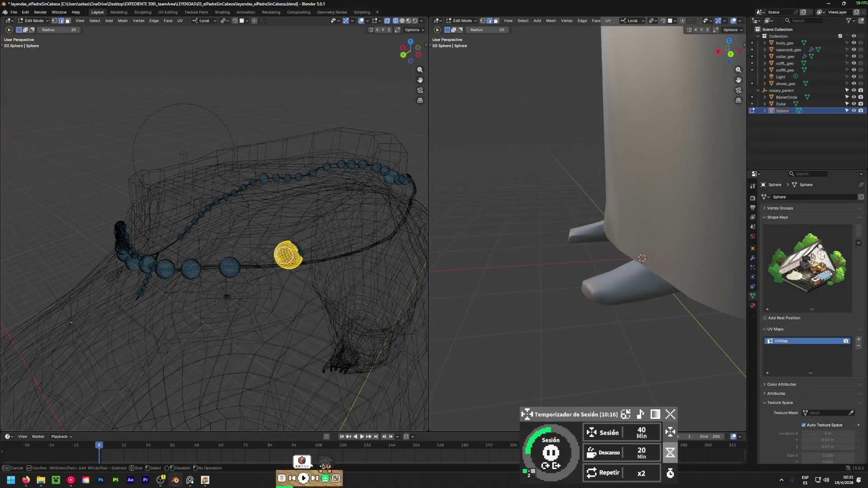
mouse_move(288, 275)
middle_down()
mouse_move(238, 219)
mouse_move(290, 275)
mouse_move(273, 288)
mouse_move(284, 299)
mouse_move(29, 318)
mouse_move(97, 318)
mouse_move(102, 353)
mouse_move(231, 354)
mouse_move(239, 3)
middle_up()
key(g)
click(247, 294)
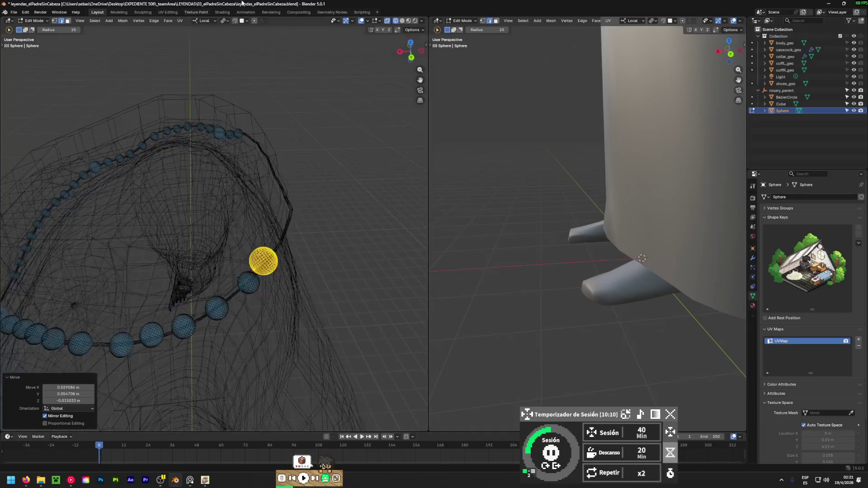
- Fit another bead onto the collar cord near the shoulder, then pick the upper floating sphere
mouse_move(224, 190)
middle_down()
mouse_move(226, 312)
mouse_move(234, 286)
mouse_move(281, 306)
mouse_move(407, 184)
middle_up()
click(234, 285)
key(Escape)
key(g)
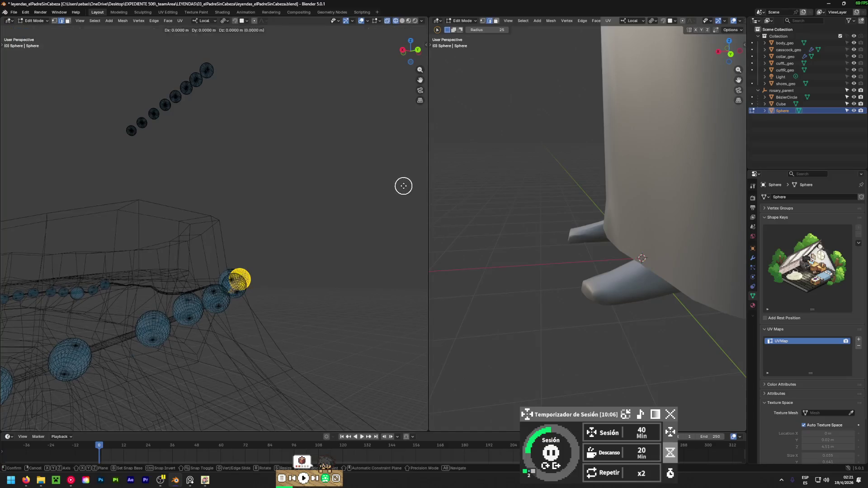
click(399, 191)
mouse_move(362, 237)
middle_down()
mouse_move(111, 379)
mouse_move(235, 294)
mouse_move(182, 285)
middle_up()
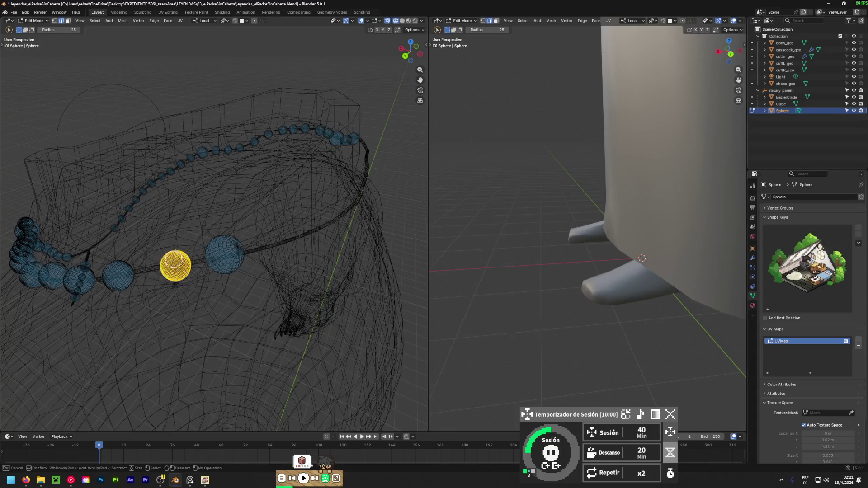
mouse_move(155, 330)
middle_down()
mouse_move(376, 196)
mouse_move(29, 184)
middle_up()
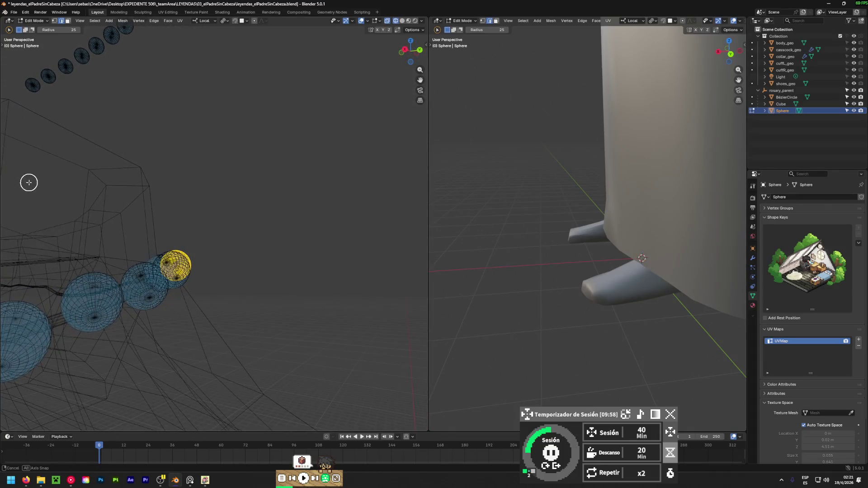
key(g)
click(401, 207)
mouse_move(401, 207)
middle_down()
mouse_move(128, 295)
mouse_move(352, 292)
mouse_move(128, 272)
mouse_move(256, 263)
mouse_move(112, 254)
mouse_move(182, 258)
mouse_move(300, 287)
mouse_move(192, 260)
mouse_move(219, 267)
mouse_move(122, 270)
mouse_move(175, 357)
mouse_move(160, 354)
middle_up()
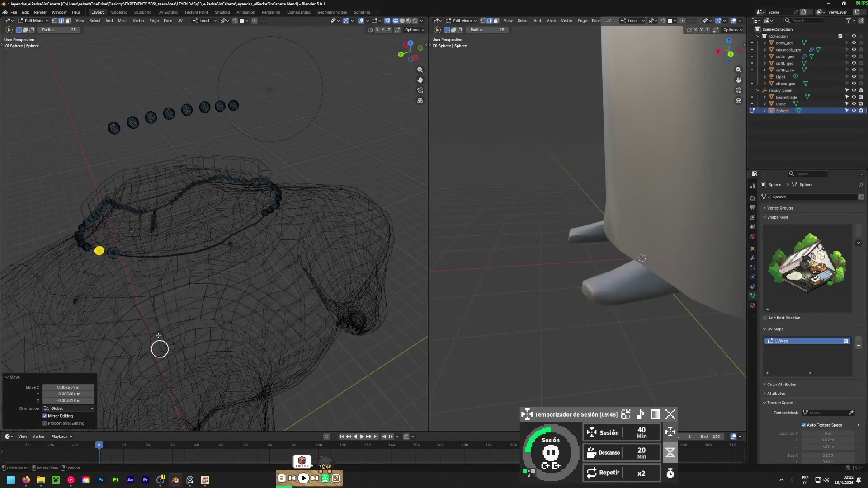
click(108, 134)
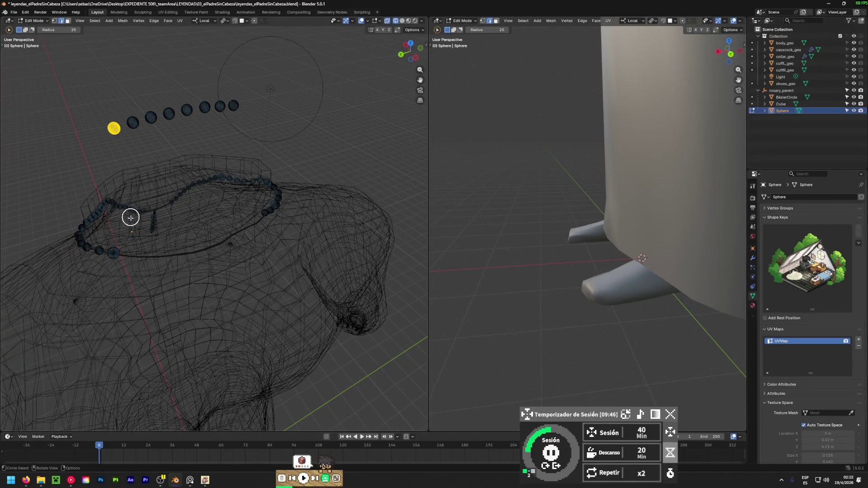
- Inspect the rosary from side and back, then reposition the already-selected bead spheres
mouse_move(127, 281)
alt+middle_down()
mouse_move(96, 259)
mouse_move(136, 267)
alt+middle_up()
mouse_move(67, 282)
alt+middle_down()
mouse_move(151, 301)
mouse_move(238, 302)
alt+middle_up()
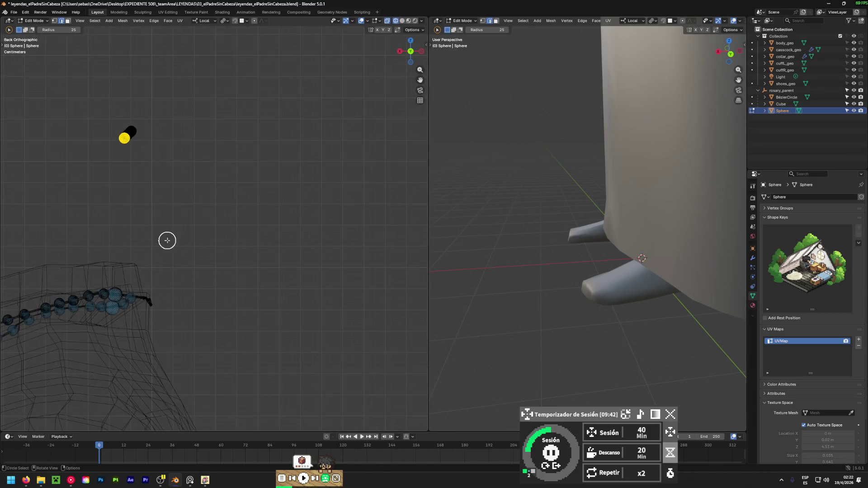
mouse_move(122, 151)
middle_down()
mouse_move(96, 215)
mouse_move(64, 228)
mouse_move(163, 212)
mouse_move(255, 219)
mouse_move(197, 227)
middle_up()
key(g)
click(226, 348)
mouse_move(252, 310)
middle_down()
mouse_move(105, 335)
mouse_move(86, 316)
middle_up()
scroll(231, 270, up, 2)
scroll(185, 260, up, 2)
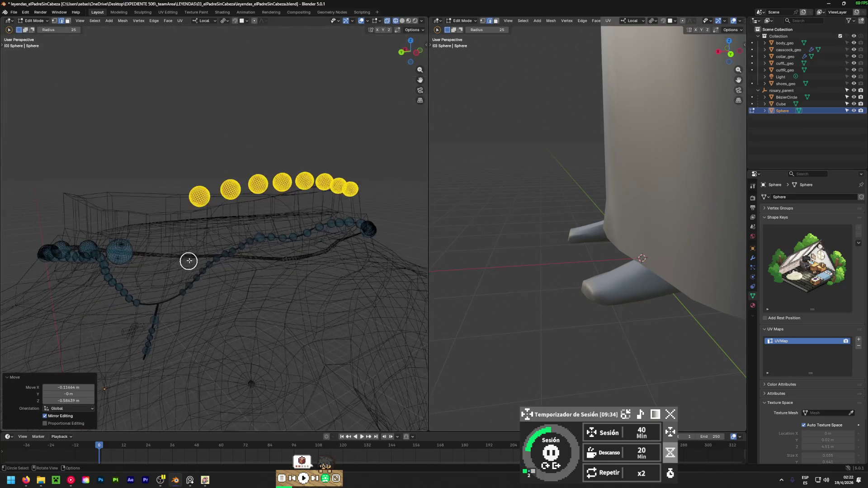
scroll(188, 209, up, 3)
- Select one bead sphere and set it down on the rosary with a small follow-up adjustment
mouse_move(208, 113)
mouse_down()
mouse_move(253, 119)
mouse_move(219, 93)
mouse_move(216, 100)
mouse_up()
mouse_move(216, 122)
middle_down()
mouse_move(141, 237)
mouse_move(228, 283)
mouse_move(349, 231)
mouse_move(222, 266)
mouse_move(232, 251)
middle_up()
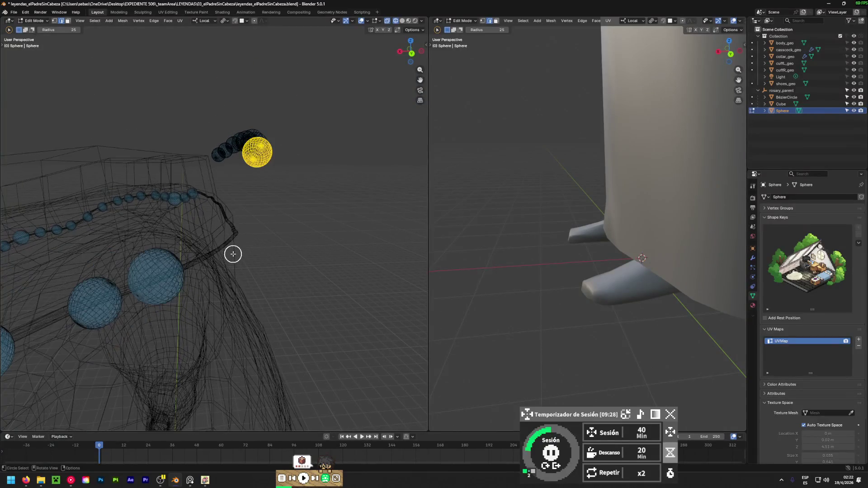
key(g)
click(190, 353)
mouse_move(190, 352)
middle_down()
mouse_move(228, 286)
mouse_move(33, 304)
middle_up()
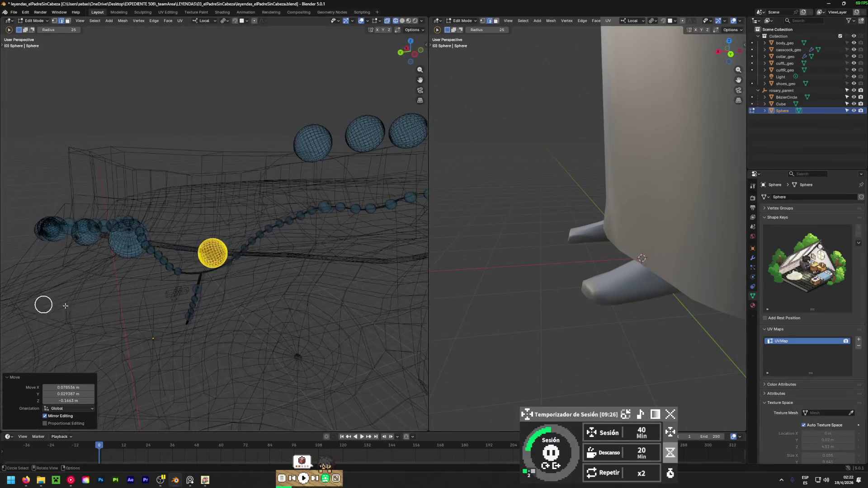
key(g)
click(196, 291)
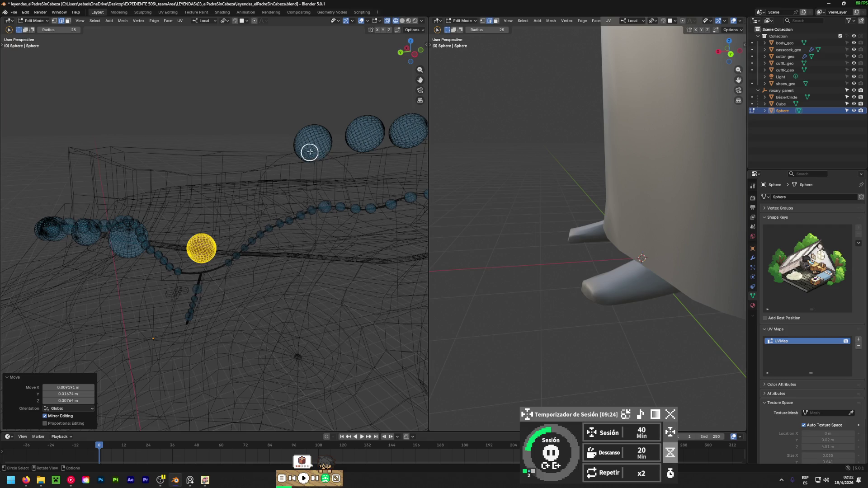
- Select the upper bead sphere and move it onto the rosary, refining its position twice
drag(310, 153, 309, 129)
mouse_move(300, 145)
middle_down()
mouse_move(280, 213)
mouse_move(267, 194)
middle_up()
key(g)
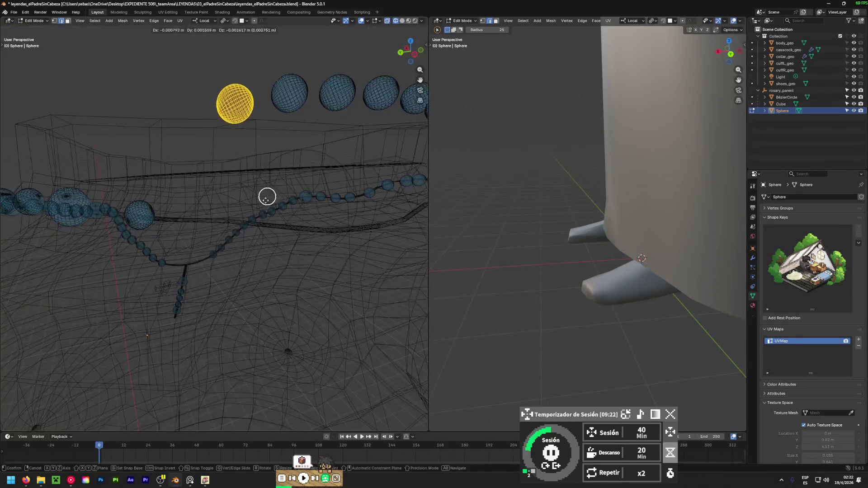
click(211, 297)
mouse_move(212, 297)
middle_down()
mouse_move(27, 283)
mouse_move(231, 299)
mouse_move(211, 295)
middle_up()
key(g)
click(31, 315)
key(g)
click(205, 286)
- Circle-select the top bead and place it onto the lower chain, then settle it
key(c)
drag(228, 106, 242, 70)
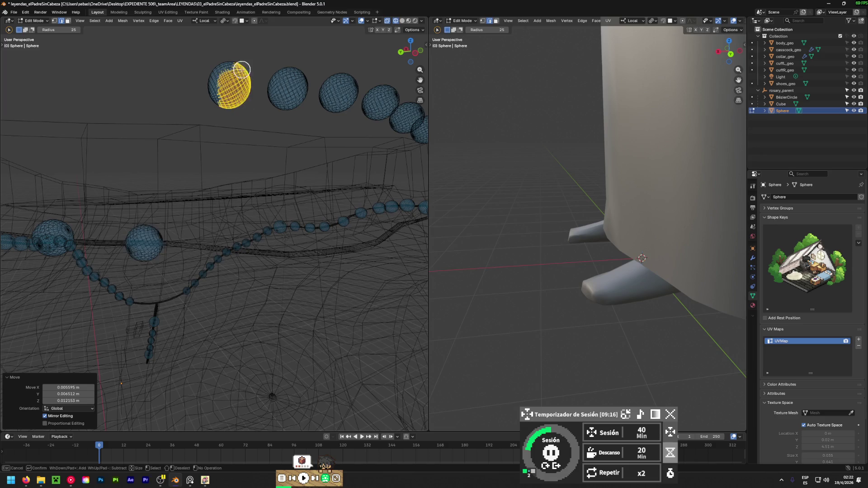
key(Escape)
key(g)
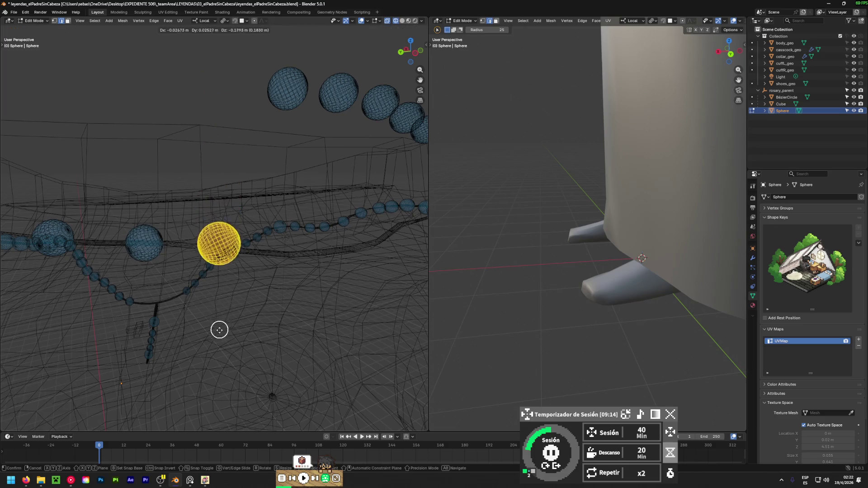
click(188, 289)
mouse_move(189, 290)
middle_down()
mouse_move(9, 277)
mouse_move(60, 276)
middle_up()
key(g)
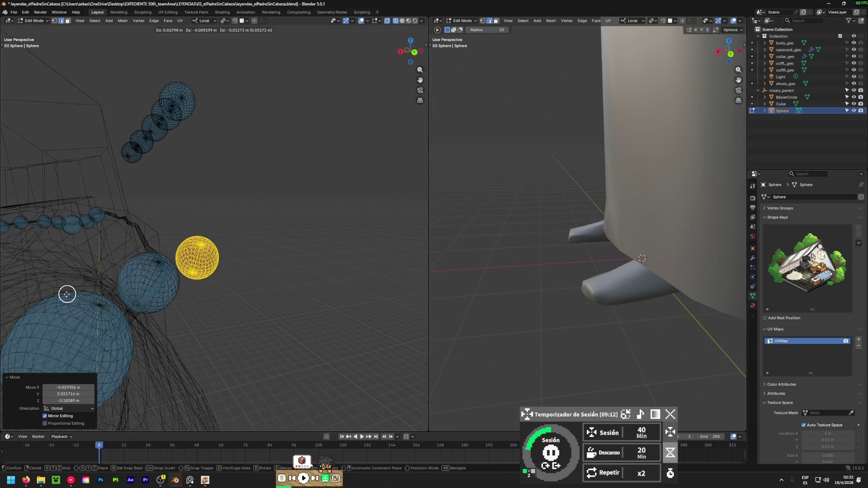
click(31, 306)
mouse_move(32, 306)
middle_down()
mouse_move(347, 293)
mouse_move(230, 287)
middle_up()
key(g)
click(221, 285)
- Select another upper bead and move it down to a lower position
drag(251, 76, 222, 93)
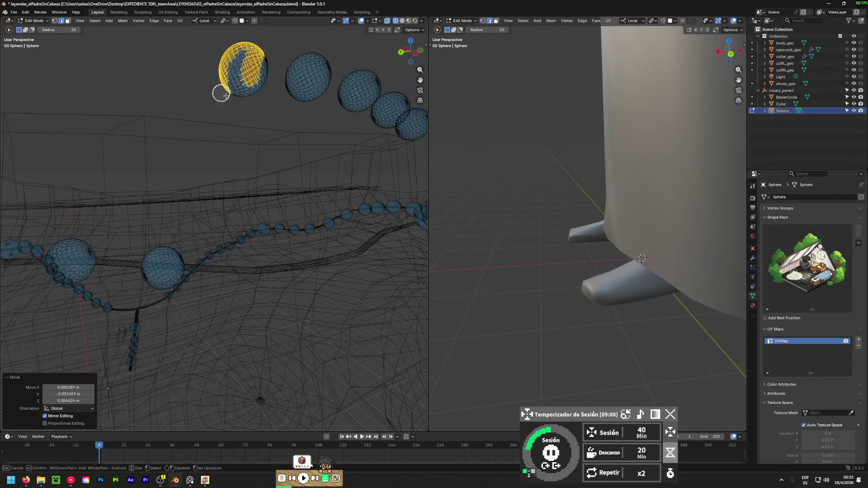
key(g)
click(232, 301)
mouse_move(232, 300)
middle_down()
mouse_move(327, 316)
mouse_move(47, 400)
mouse_move(61, 13)
middle_up()
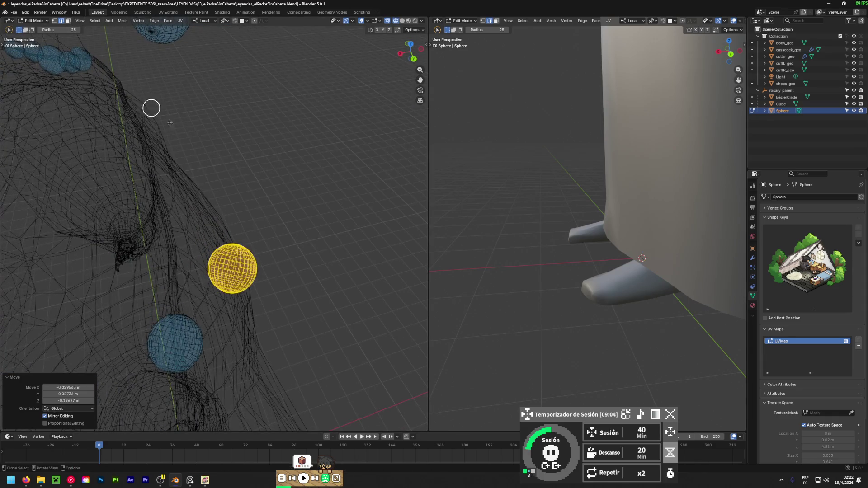
key(g)
click(159, 181)
- Lower that bead further and fine-tune it along the rosary cord
mouse_move(159, 180)
middle_down()
mouse_move(409, 111)
mouse_move(259, 103)
middle_up()
key(g)
click(217, 219)
mouse_move(217, 219)
middle_down()
mouse_move(7, 324)
mouse_move(72, 319)
middle_up()
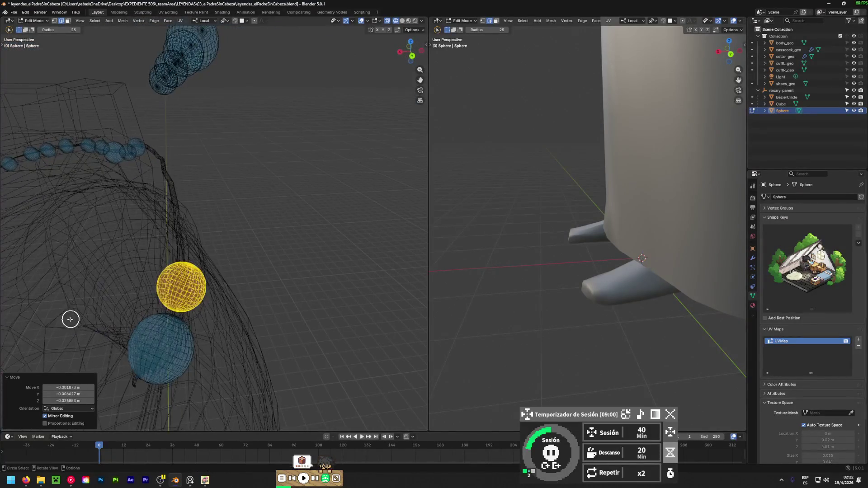
key(g)
click(58, 319)
mouse_move(152, 320)
middle_down()
mouse_move(409, 254)
mouse_move(271, 222)
middle_up()
- Select the next top bead, move it down, and nudge it into place
drag(273, 47, 260, 76)
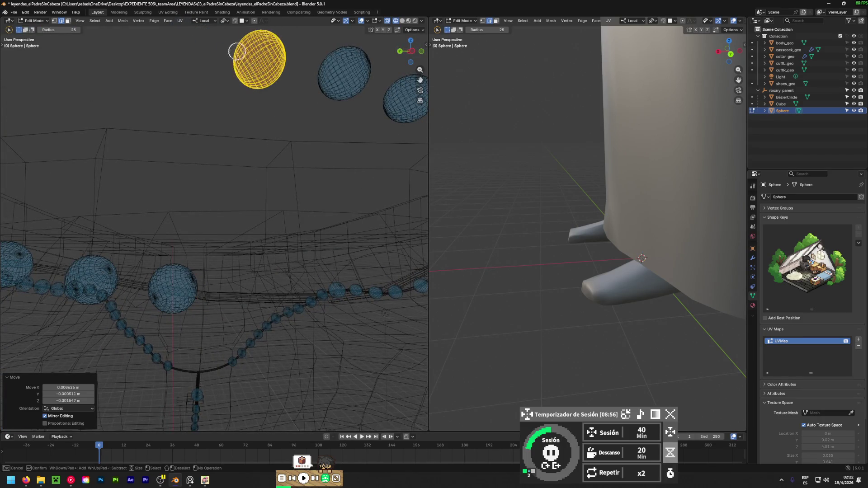
drag(237, 50, 242, 136)
mouse_move(244, 161)
middle_down()
mouse_move(217, 202)
mouse_move(271, 240)
mouse_move(201, 228)
middle_up()
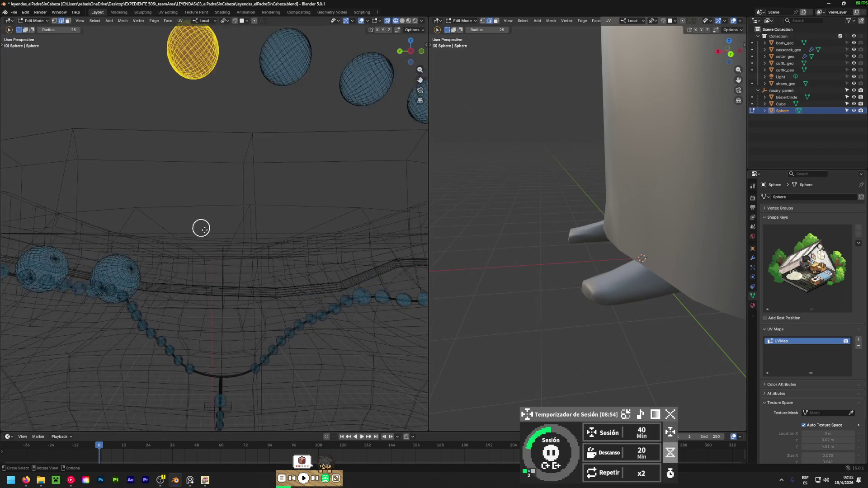
key(g)
click(219, 56)
mouse_move(219, 56)
middle_down()
mouse_move(356, 117)
mouse_move(326, 121)
middle_up()
mouse_move(240, 235)
middle_down()
mouse_move(324, 260)
mouse_move(57, 194)
mouse_move(124, 229)
middle_up()
key(g)
click(299, 273)
scroll(125, 229, down, 5)
mouse_move(193, 211)
middle_down()
mouse_move(147, 215)
mouse_move(157, 222)
middle_up()
- Select the next bead and place it down-right on the rosary from a flatter view
click(163, 164)
mouse_move(163, 164)
middle_down()
mouse_move(137, 184)
mouse_move(211, 192)
middle_up()
middle_drag(197, 225, 192, 215)
key(g)
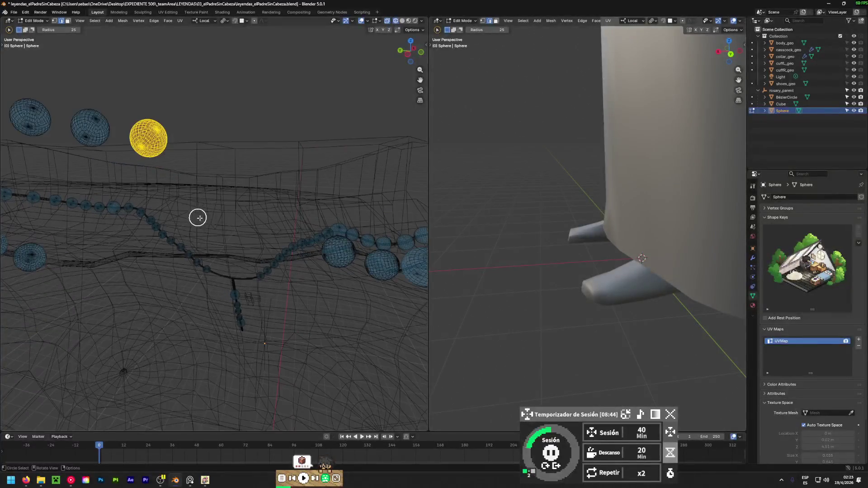
click(321, 327)
mouse_move(258, 287)
middle_down()
mouse_move(418, 405)
mouse_move(136, 44)
mouse_move(239, 199)
middle_up()
key(g)
click(220, 209)
- Circle-select an upper bead and reposition it twice along the chain
key(c)
click(201, 177)
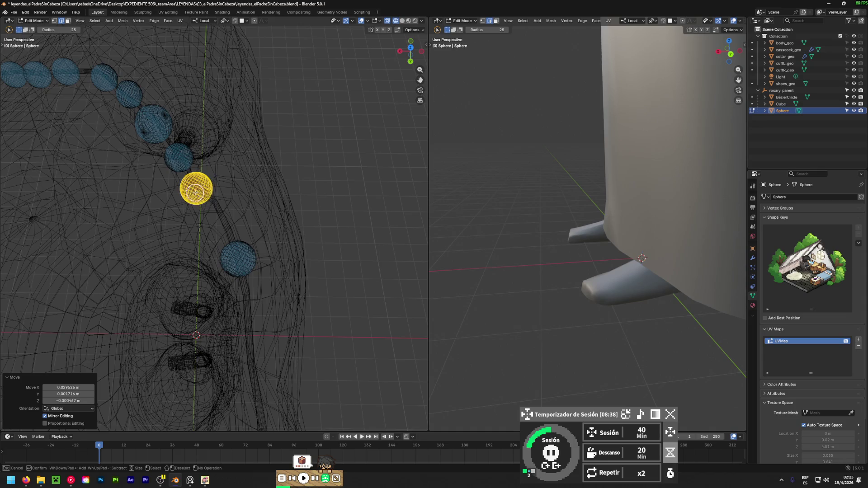
key(Escape)
key(g)
click(227, 211)
mouse_move(307, 247)
middle_down()
mouse_move(7, 116)
mouse_move(305, 104)
mouse_move(244, 173)
mouse_move(265, 145)
mouse_move(388, 155)
mouse_move(269, 145)
mouse_move(191, 211)
mouse_move(167, 216)
mouse_move(265, 140)
mouse_move(192, 136)
middle_up()
key(g)
click(273, 140)
- Circle-select the next bead and make two small moves to seat it on the cord
key(c)
click(170, 182)
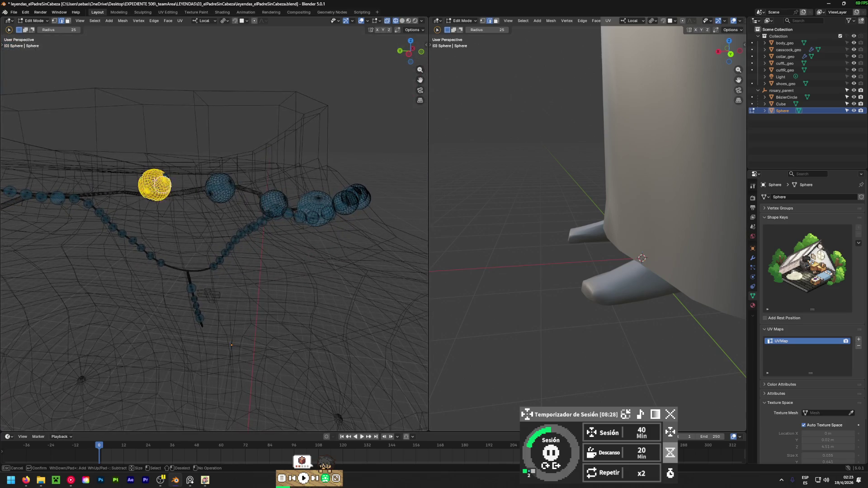
key(Escape)
key(g)
click(172, 176)
mouse_move(172, 176)
middle_down()
mouse_move(181, 190)
mouse_move(380, 258)
mouse_move(300, 180)
middle_up()
key(shift+g)
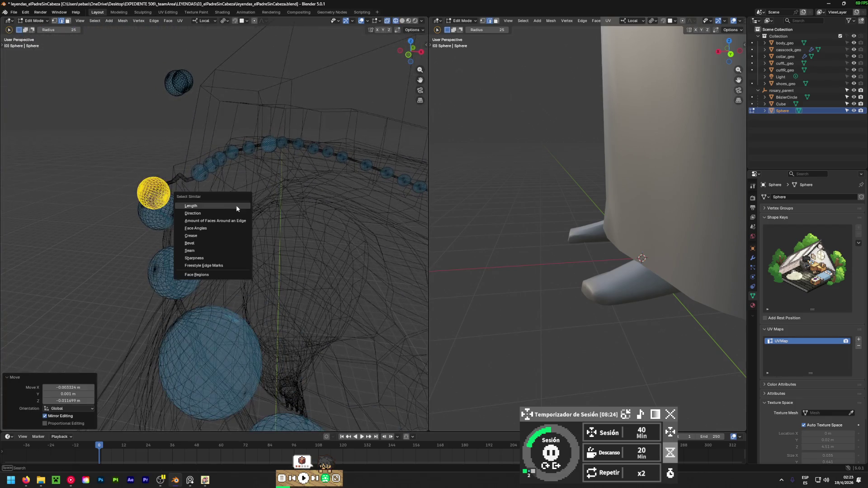
key(Escape)
key(g)
click(217, 213)
- Select a higher bead and move it down and to the right
mouse_move(217, 213)
middle_down()
mouse_move(392, 252)
mouse_move(111, 224)
mouse_move(308, 219)
mouse_move(207, 145)
middle_up()
drag(207, 144, 183, 117)
key(Escape)
key(g)
click(306, 258)
mouse_move(306, 258)
middle_down()
mouse_move(63, 218)
mouse_move(219, 283)
middle_up()
key(g)
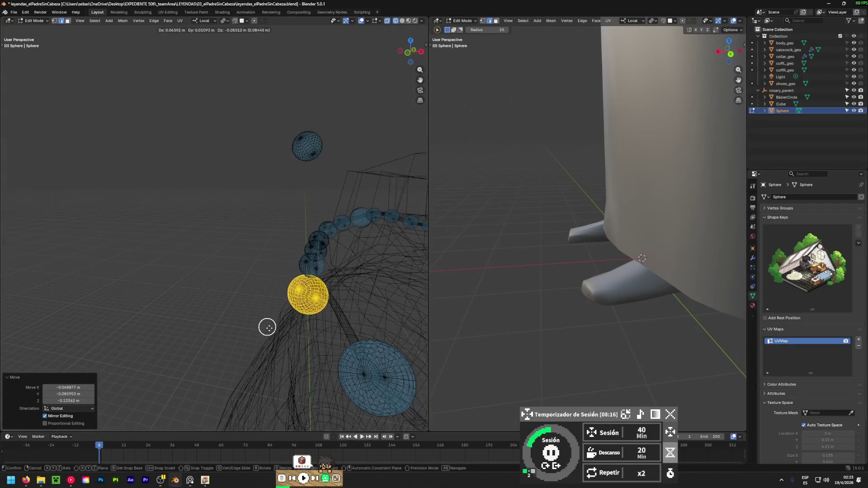
click(294, 347)
- Make several small nudges to settle that bead on the rosary
mouse_move(294, 347)
middle_down()
mouse_move(280, 317)
mouse_move(325, 285)
mouse_move(251, 316)
mouse_move(320, 280)
mouse_move(287, 282)
mouse_move(353, 313)
mouse_move(138, 333)
mouse_move(393, 318)
mouse_move(337, 337)
mouse_move(333, 395)
mouse_move(323, 308)
middle_up()
key(g)
click(278, 270)
key(g)
click(267, 333)
key(g)
click(273, 300)
mouse_move(273, 300)
middle_down()
mouse_move(331, 202)
mouse_move(295, 218)
middle_up()
mouse_move(321, 283)
middle_down()
mouse_move(78, 319)
mouse_move(147, 227)
middle_up()
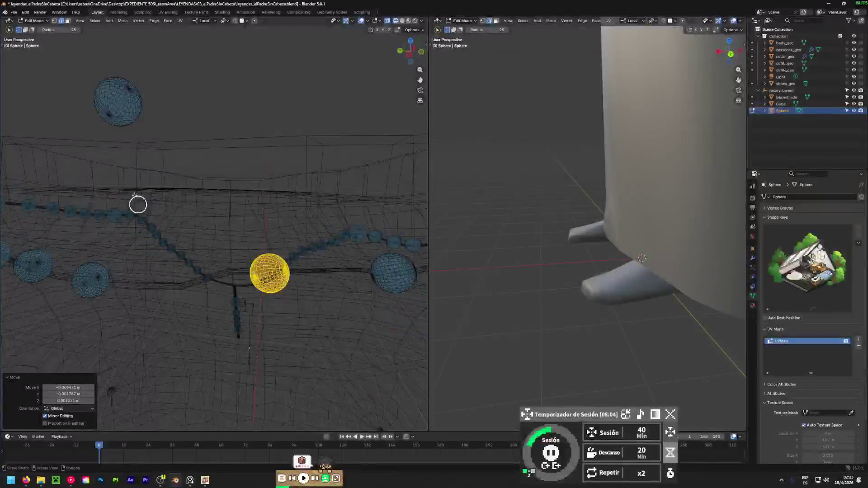
- Move the last floating upper bead down and right onto the collar cord
drag(113, 91, 144, 114)
key(g)
click(187, 289)
mouse_move(187, 290)
middle_down()
mouse_move(189, 277)
mouse_move(368, 347)
mouse_move(312, 349)
mouse_move(319, 347)
middle_up()
key(g)
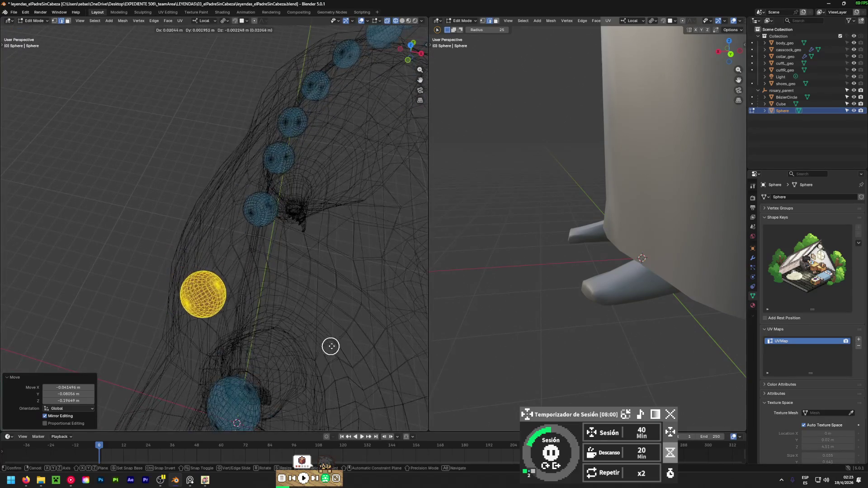
click(373, 343)
middle_drag(373, 343, 130, 157)
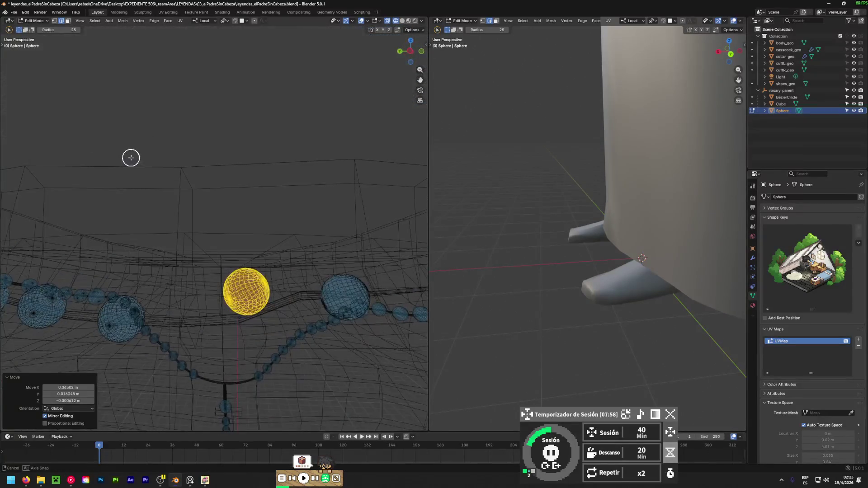
key(g)
click(149, 218)
mouse_move(149, 218)
middle_down()
mouse_move(195, 243)
mouse_move(382, 258)
mouse_move(343, 259)
mouse_move(324, 126)
middle_up()
- Turn X-ray off, deselect the bead, and view the beads on the cassock
key(shift+z)
click(242, 117)
mouse_move(243, 117)
middle_down()
mouse_move(256, 276)
mouse_move(253, 262)
mouse_move(238, 291)
mouse_move(91, 287)
mouse_move(300, 298)
mouse_move(151, 291)
mouse_move(303, 306)
mouse_move(144, 270)
mouse_move(167, 272)
middle_up()
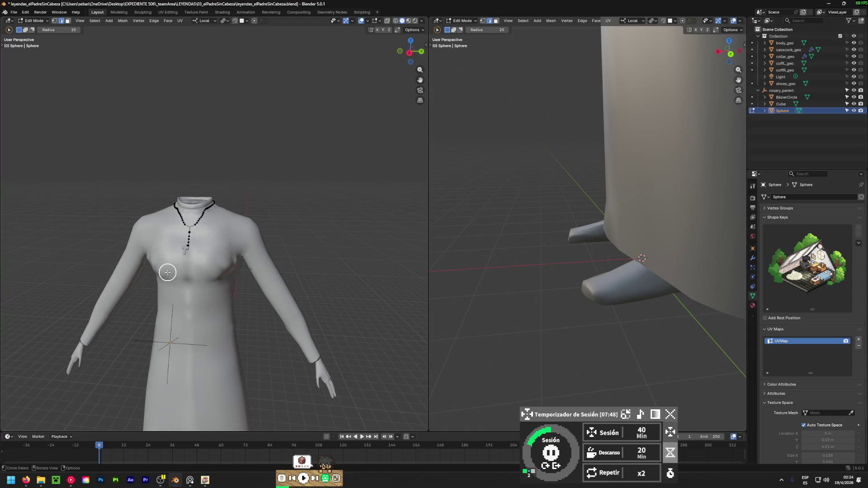
- Save leyendas_elPadreSinCabeza.blend, then turn and zoom onto the chest and rosary
key(ctrl+s)
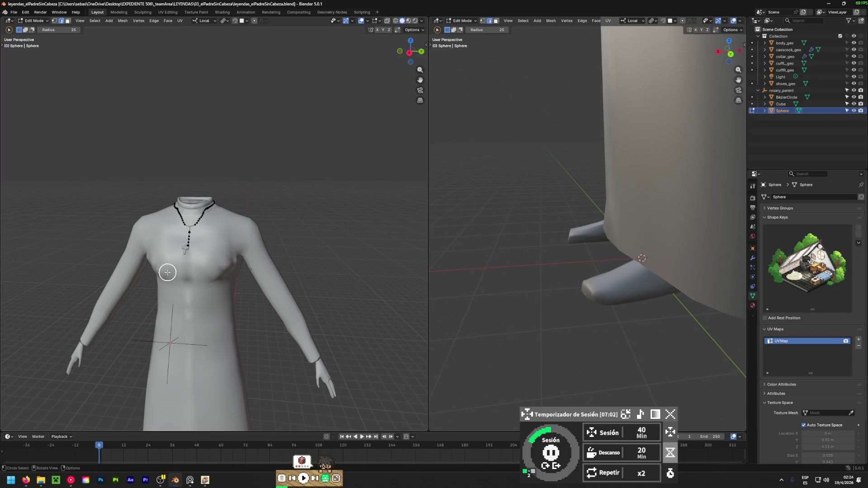
middle_drag(228, 273, 70, 273)
scroll(173, 249, up, 5)
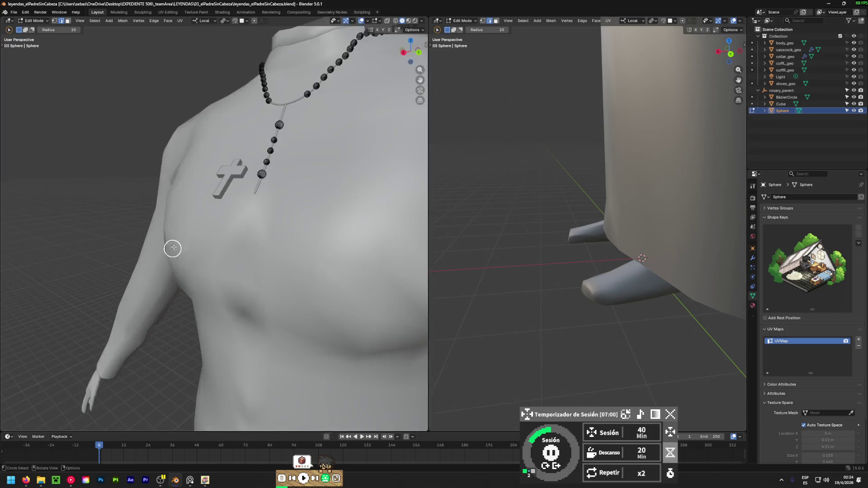
- Move the whole cross mesh onto the chest at the chain's end and tilt it to match
click(781, 104)
mouse_move(359, 187)
middle_down()
mouse_move(237, 196)
mouse_move(247, 186)
middle_up()
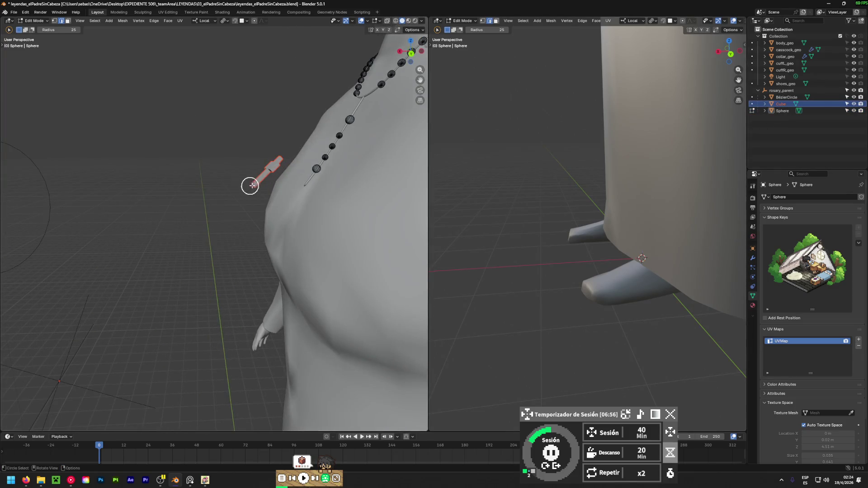
mouse_move(283, 243)
alt+middle_down()
mouse_move(280, 234)
mouse_move(278, 243)
alt+middle_up()
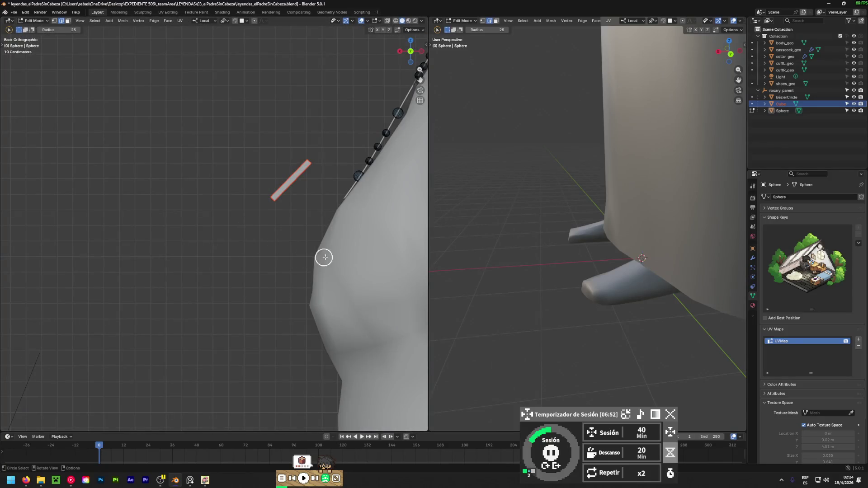
mouse_move(304, 180)
mouse_down()
mouse_move(309, 164)
mouse_move(287, 195)
mouse_up()
click(751, 104)
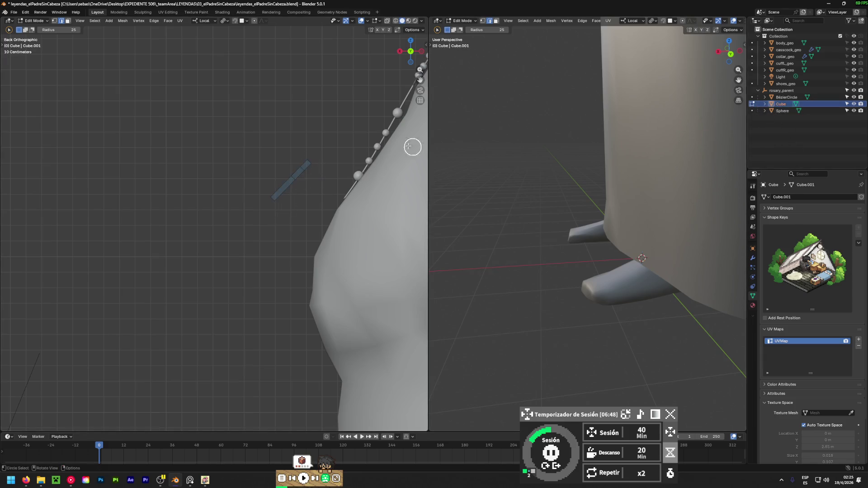
key(a)
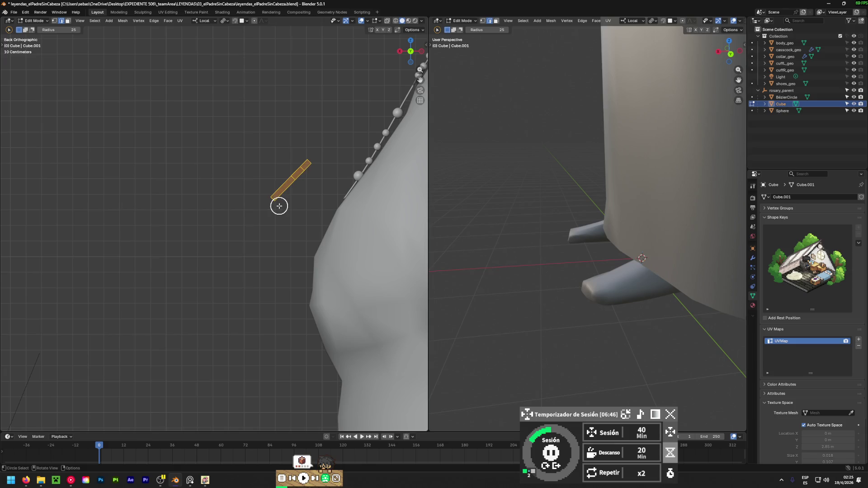
key(g)
click(320, 239)
key(r)
click(333, 248)
key(g)
click(336, 250)
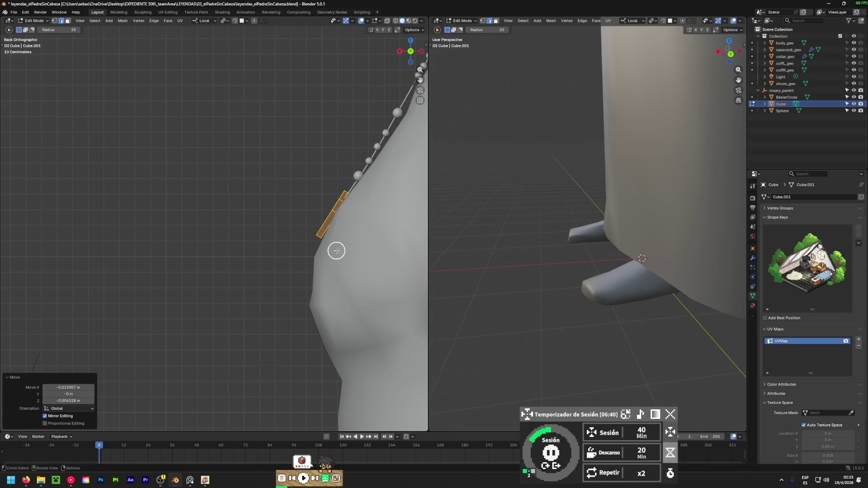
click(240, 215)
mouse_move(240, 215)
middle_down()
mouse_move(383, 257)
mouse_move(136, 300)
mouse_move(205, 258)
mouse_move(232, 175)
mouse_move(267, 269)
mouse_move(26, 221)
mouse_move(190, 252)
mouse_move(74, 235)
mouse_move(275, 245)
mouse_move(232, 215)
mouse_move(204, 217)
middle_up()
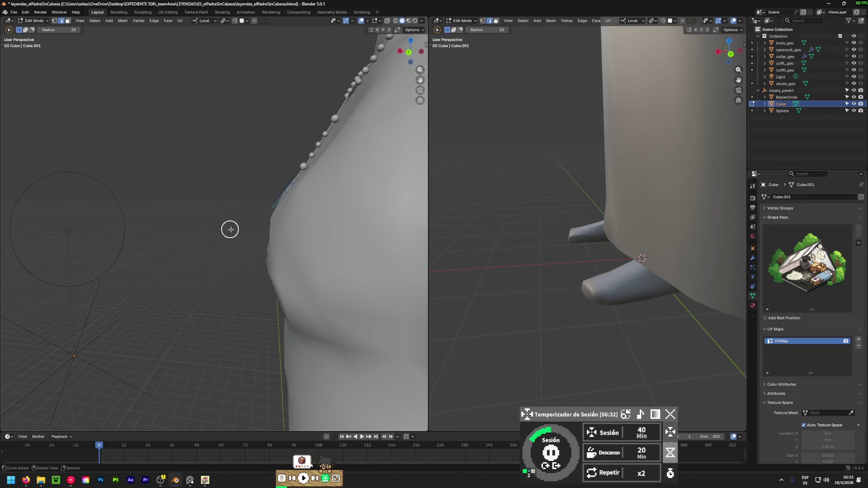
- Rotate the cross -4.13° and nudge it closer so it rests flat against the chest
alt+click(265, 215)
key(s)
key(r)
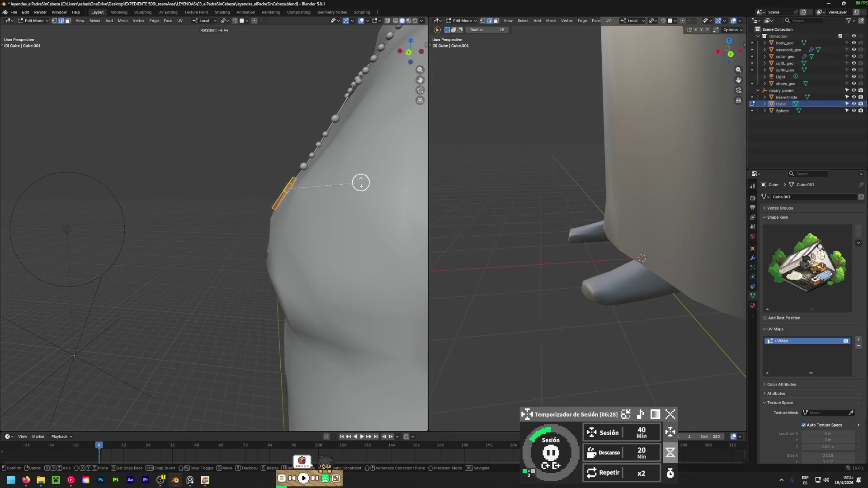
click(319, 148)
mouse_move(300, 230)
alt+middle_down()
mouse_move(413, 251)
mouse_move(263, 236)
alt+middle_up()
key(g)
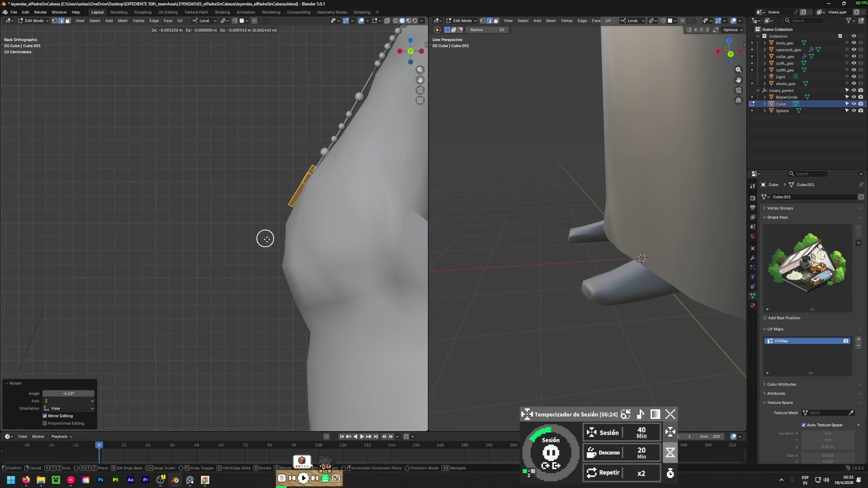
click(262, 230)
scroll(262, 230, down, 2)
mouse_move(250, 225)
middle_down()
mouse_move(348, 256)
mouse_move(252, 260)
mouse_move(369, 259)
mouse_move(165, 242)
mouse_move(194, 254)
mouse_move(235, 247)
middle_up()
scroll(165, 242, down, 3)
mouse_move(199, 179)
middle_down()
mouse_move(233, 238)
mouse_move(207, 193)
middle_up()
scroll(208, 211, up, 5)
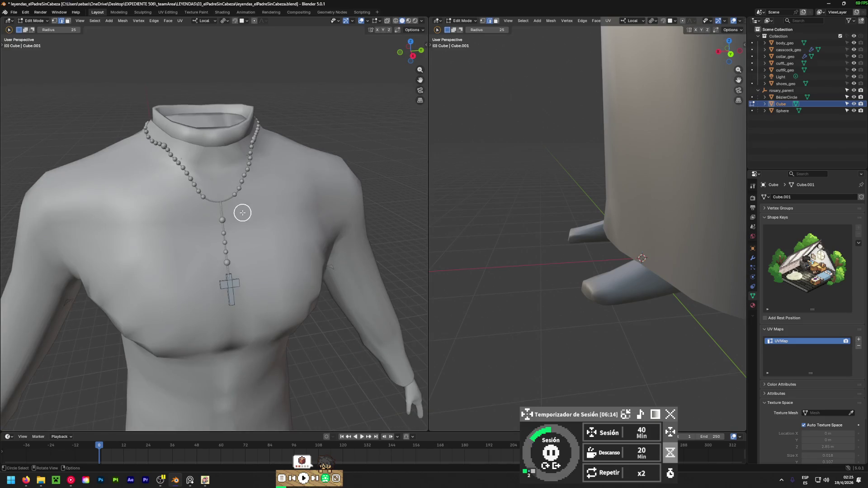
- Apply all transforms to the BezierCircle rosary chain in Object Mode
click(784, 97)
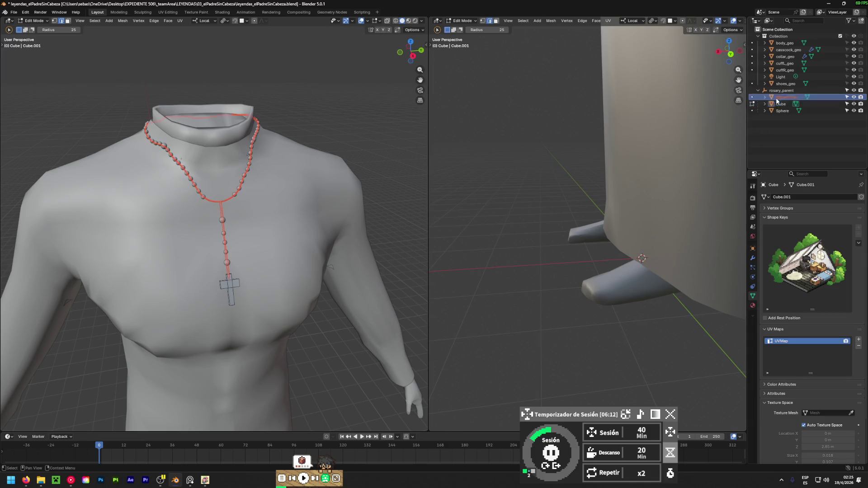
click(781, 91)
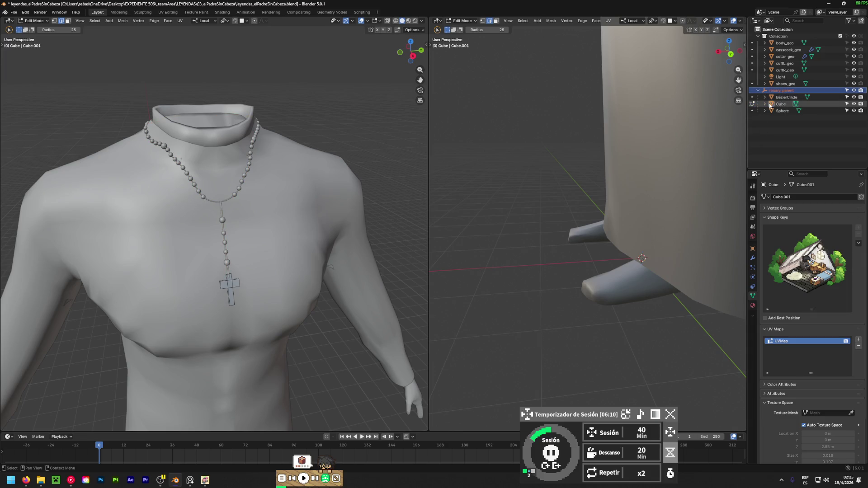
click(781, 97)
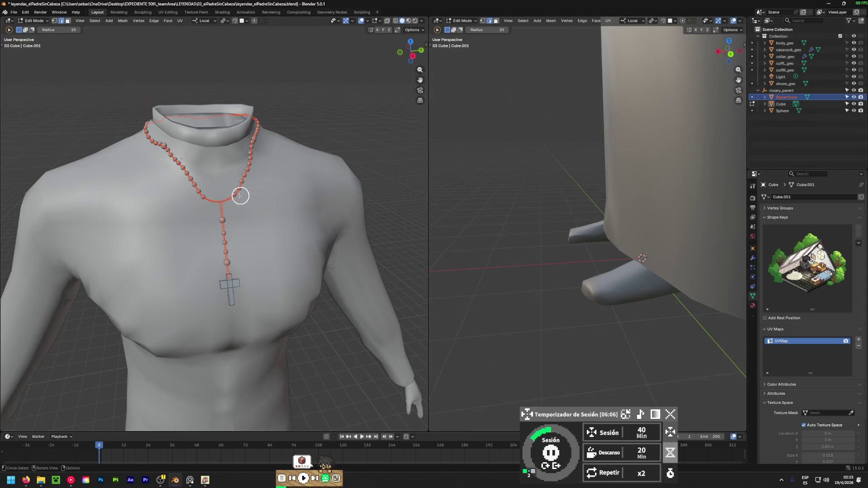
key(Tab)
key(ctrl+a)
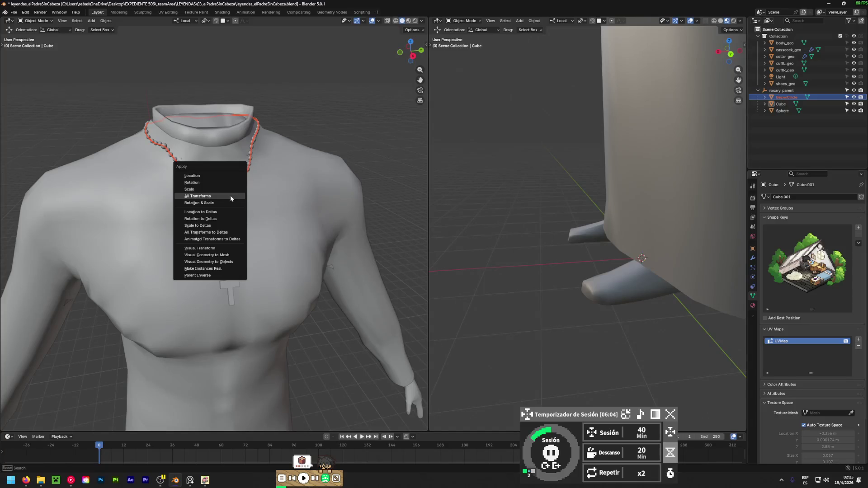
click(231, 204)
- Clear the parent of the chain, cross and beads with Keep Transformation
click(780, 104)
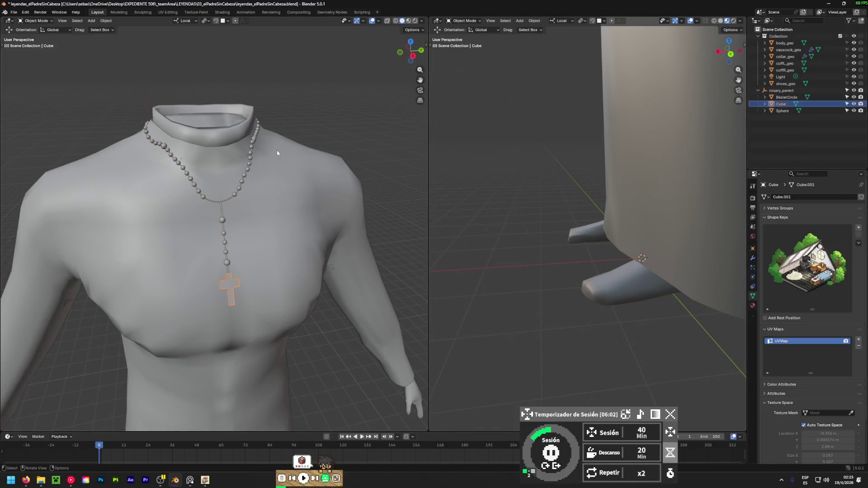
click(204, 193)
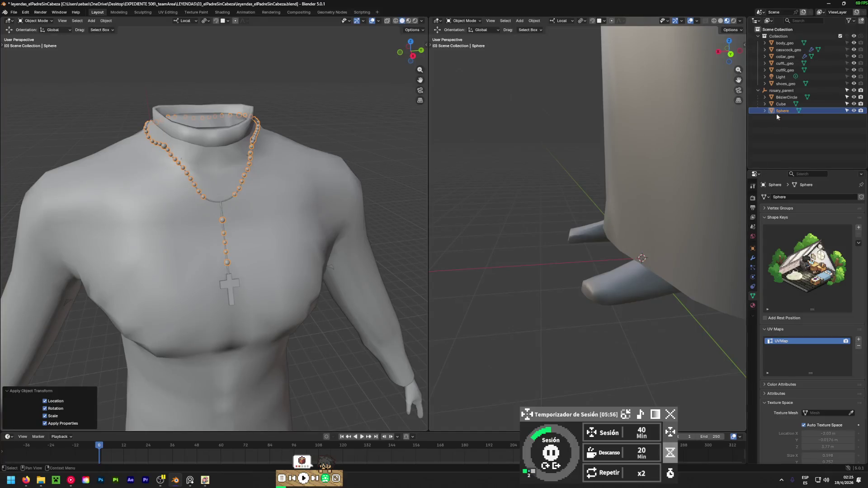
click(782, 90)
key(Left)
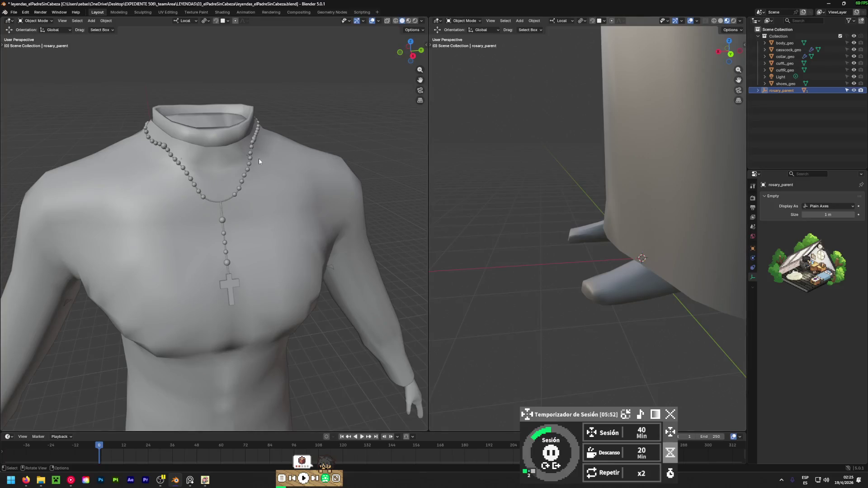
click(758, 91)
click(777, 110)
shift+click(784, 97)
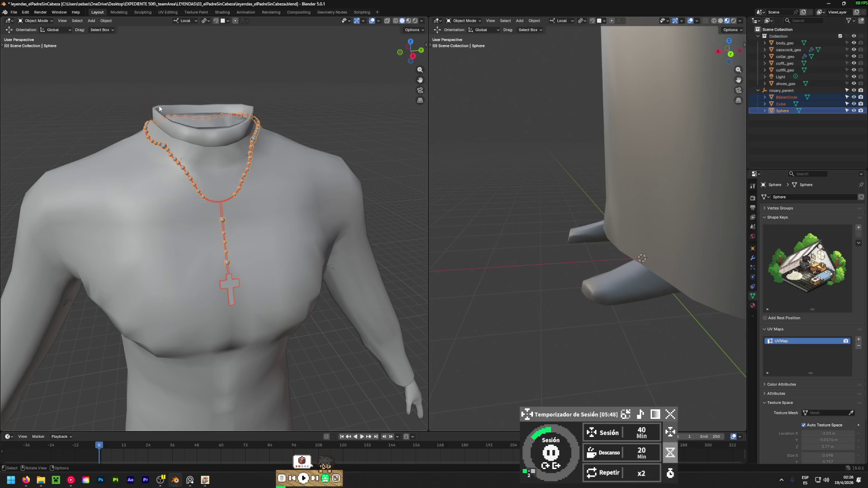
key(ctrl+p)
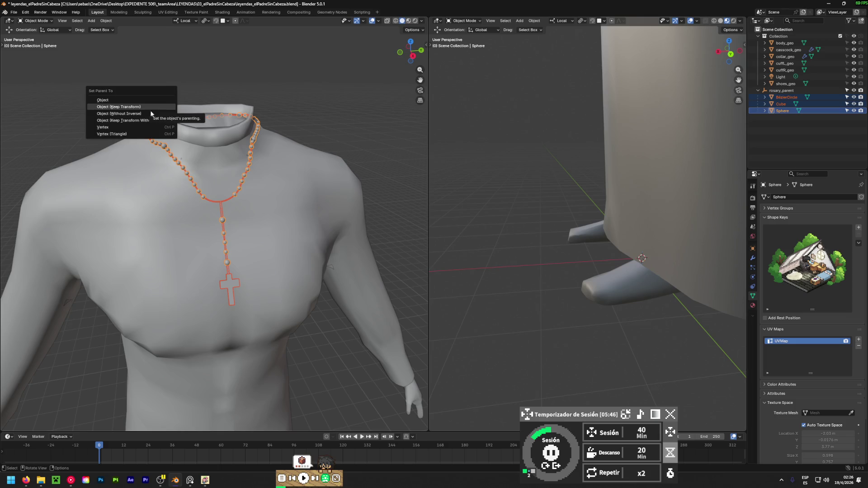
click(91, 21)
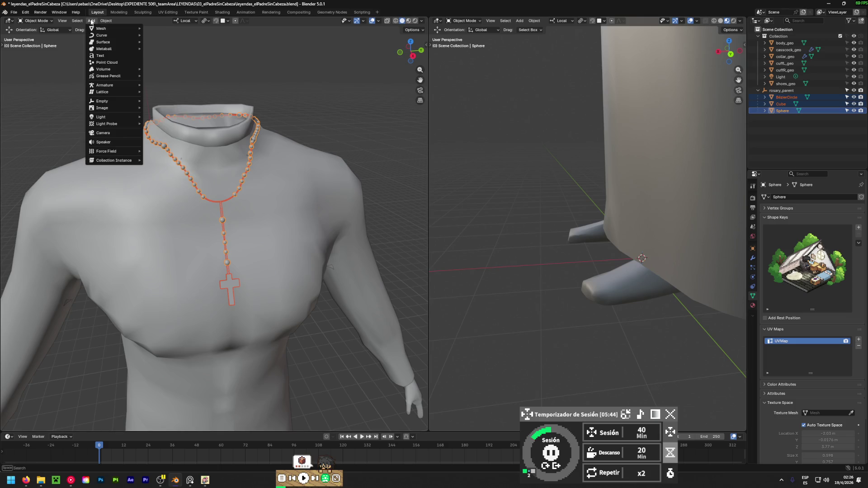
mouse_move(121, 142)
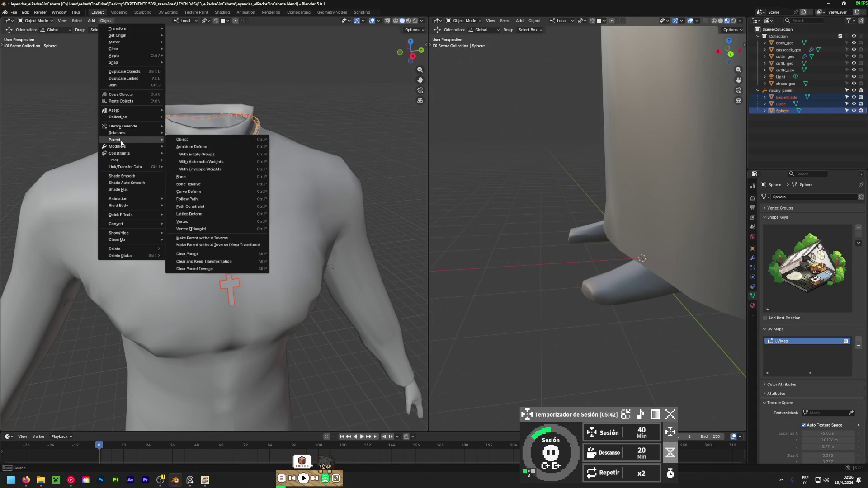
click(205, 262)
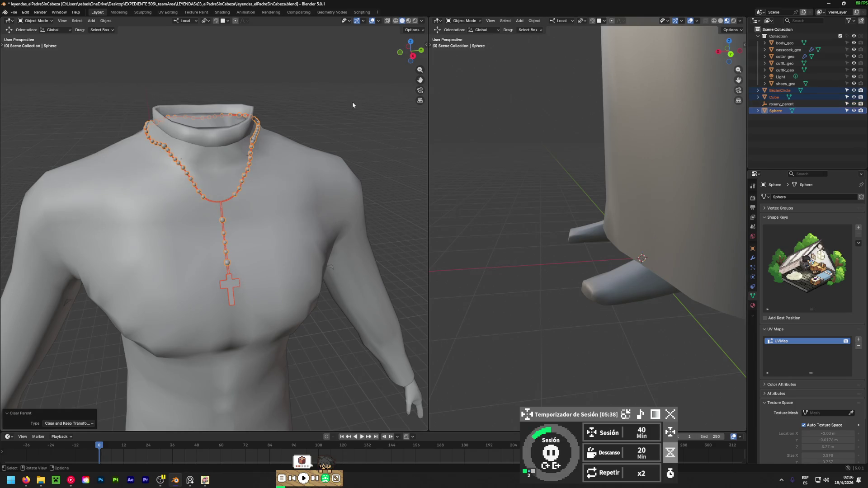
click(398, 102)
click(782, 106)
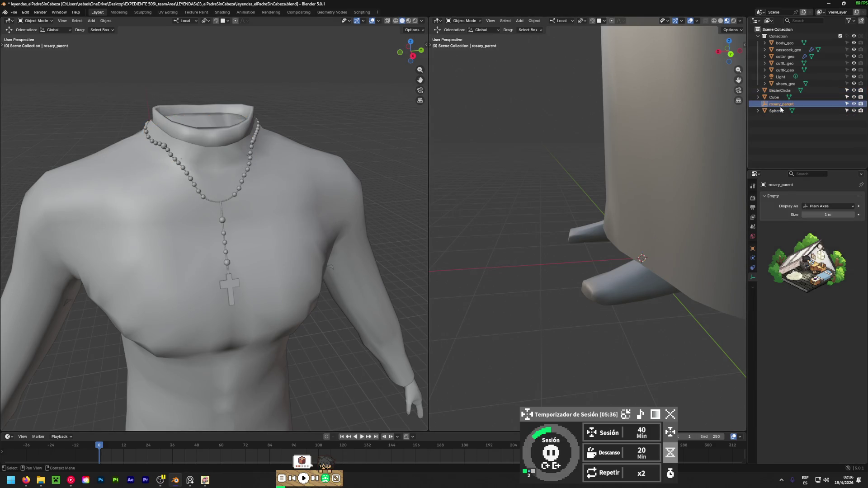
- Delete the rosary_parent empty and apply all transforms to the BezierCircle curve
key(Delete)
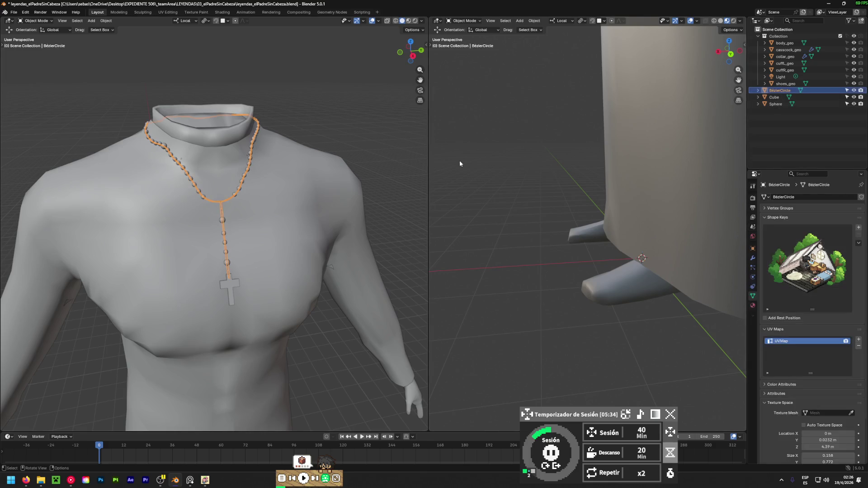
right_click(335, 180)
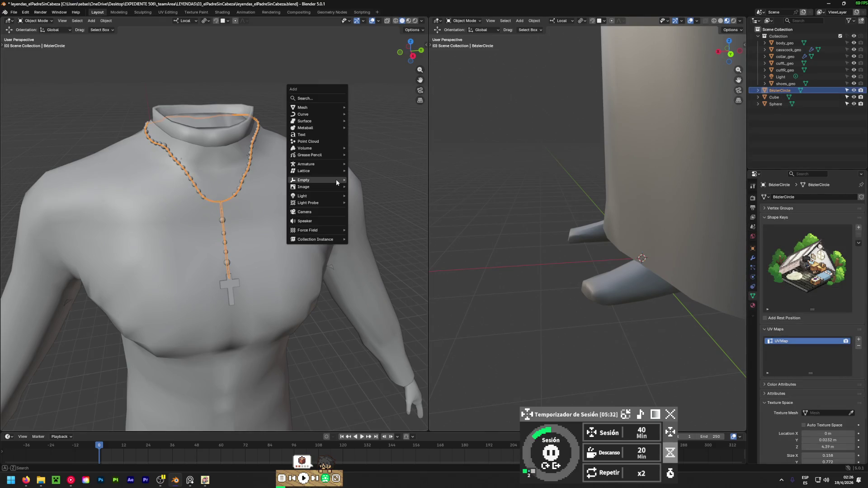
click(280, 172)
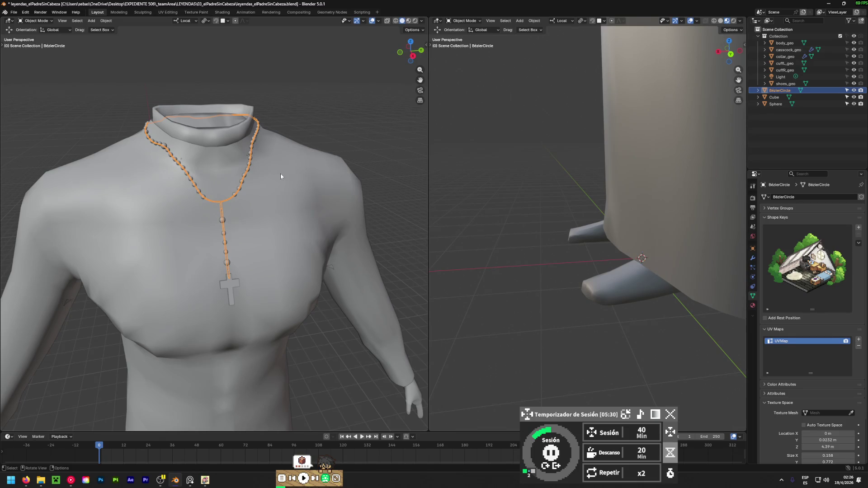
key(Tab)
right_click(281, 173)
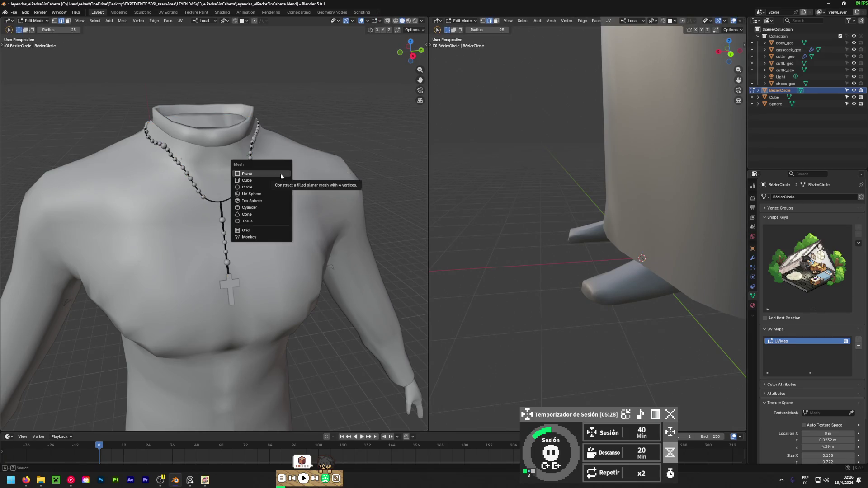
key(Tab)
key(ctrl+a)
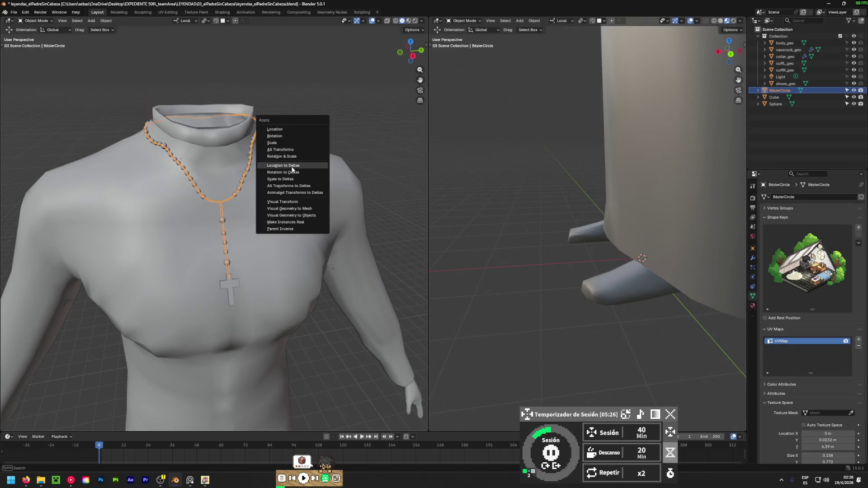
click(292, 152)
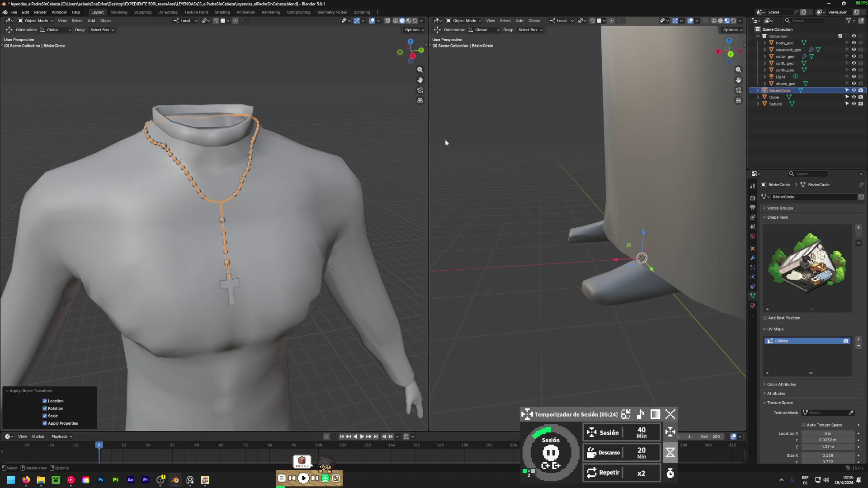
- Apply all transforms to the Cube cross and the Sphere beads
click(774, 98)
key(ctrl+a)
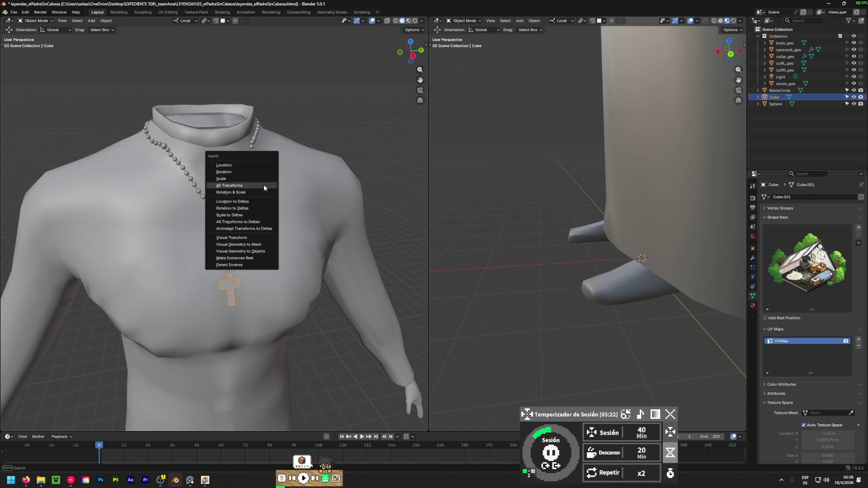
click(260, 185)
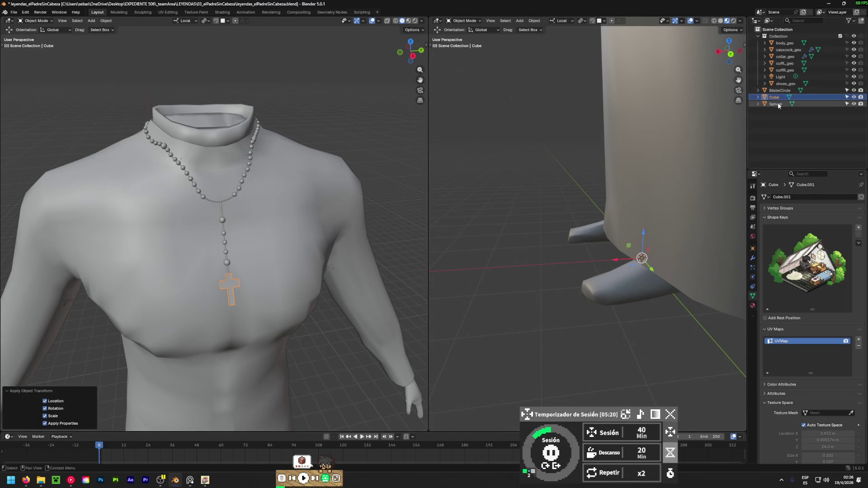
click(796, 103)
key(ctrl+a)
click(242, 164)
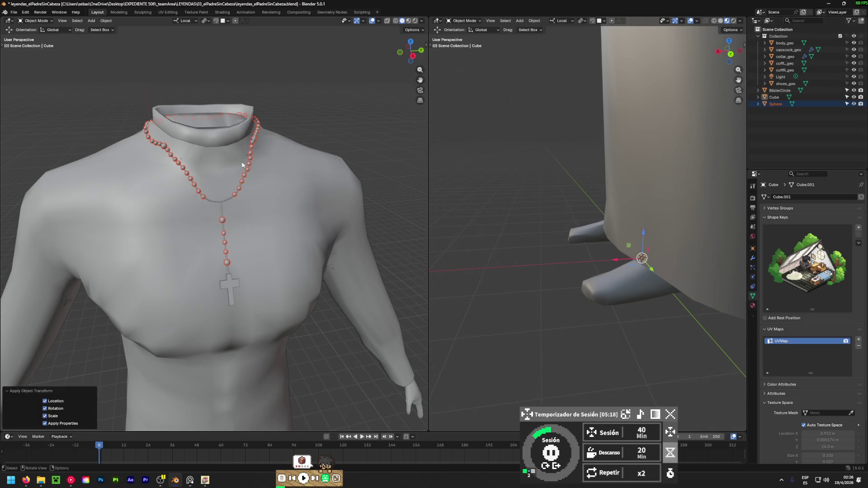
click(326, 140)
scroll(326, 141, down, 5)
mouse_move(261, 175)
middle_down()
mouse_move(217, 180)
mouse_move(374, 210)
mouse_move(110, 227)
mouse_move(198, 226)
middle_up()
scroll(270, 185, up, 4)
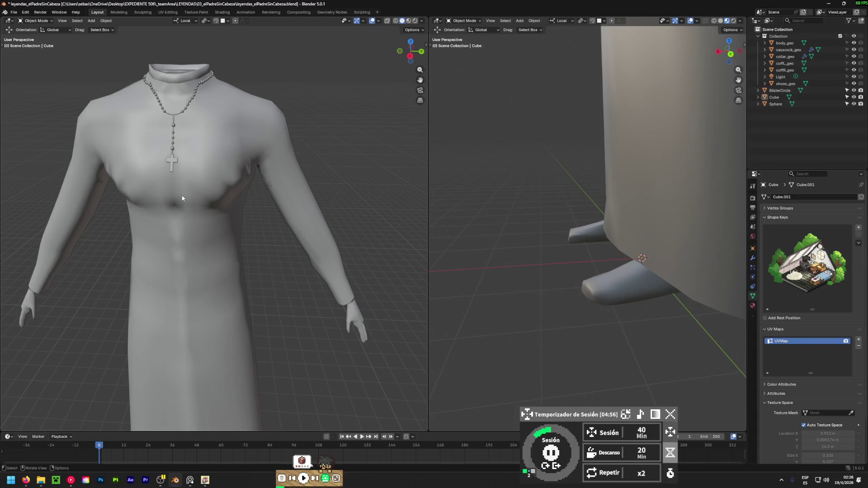
scroll(107, 198, down, 5)
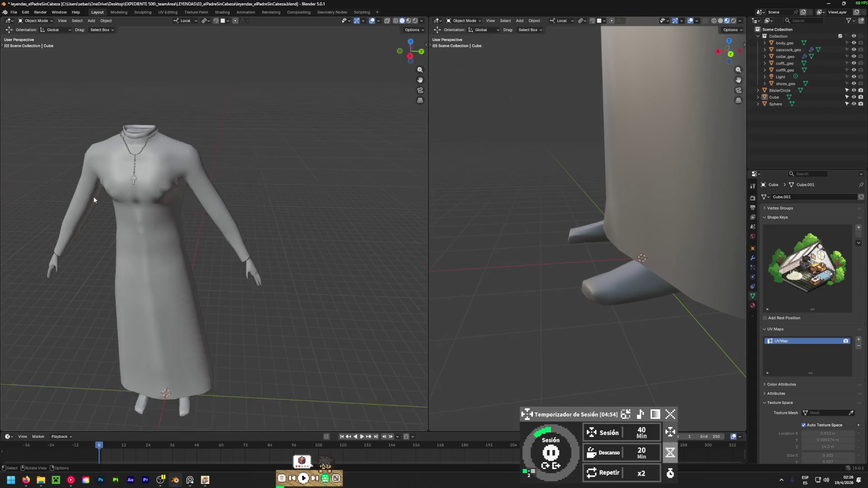
mouse_move(102, 202)
middle_down()
mouse_move(150, 196)
mouse_move(182, 177)
middle_up()
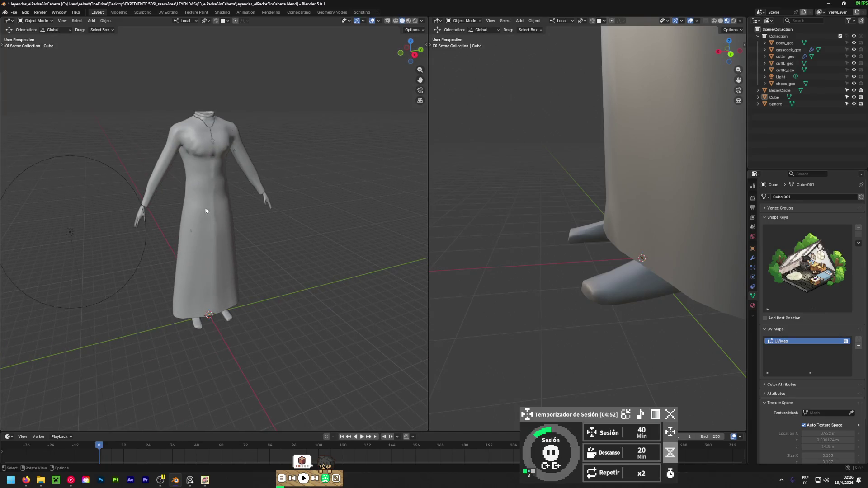
middle_drag(263, 226, 236, 229)
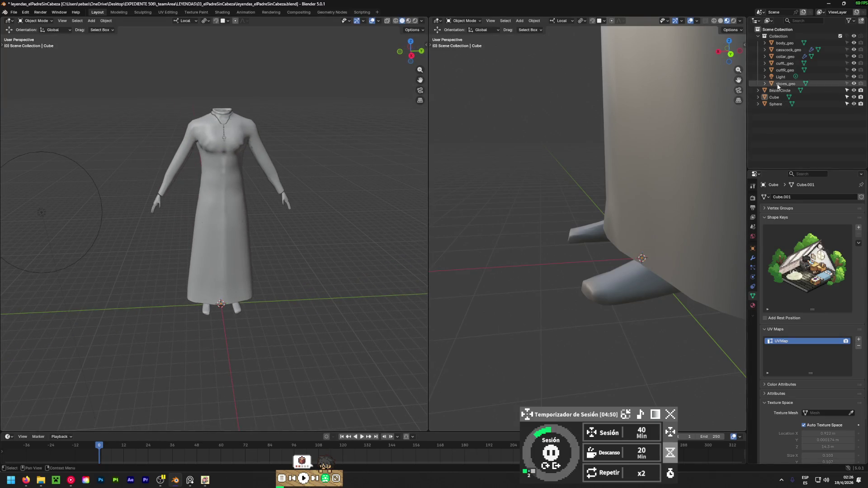
click(785, 43)
key(Tab)
key(Tab)
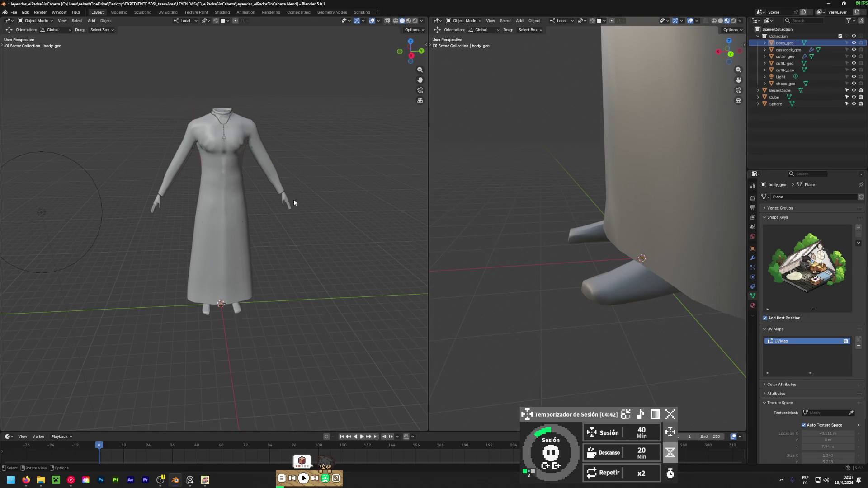
key(Tab)
key(Tab)
scroll(298, 200, up, 6)
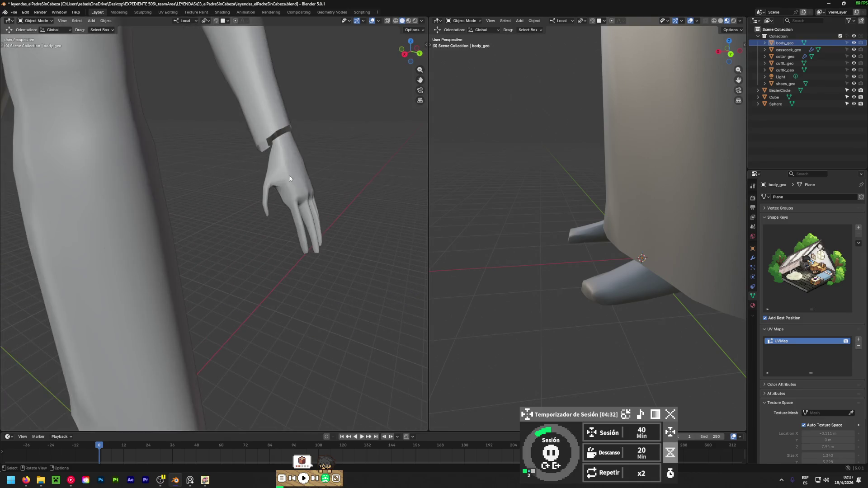
scroll(316, 180, down, 2)
- Export the body mesh as leyendas_elPadreSinCabeza.fbx to the Desktop with Selected Objects only
key(Tab)
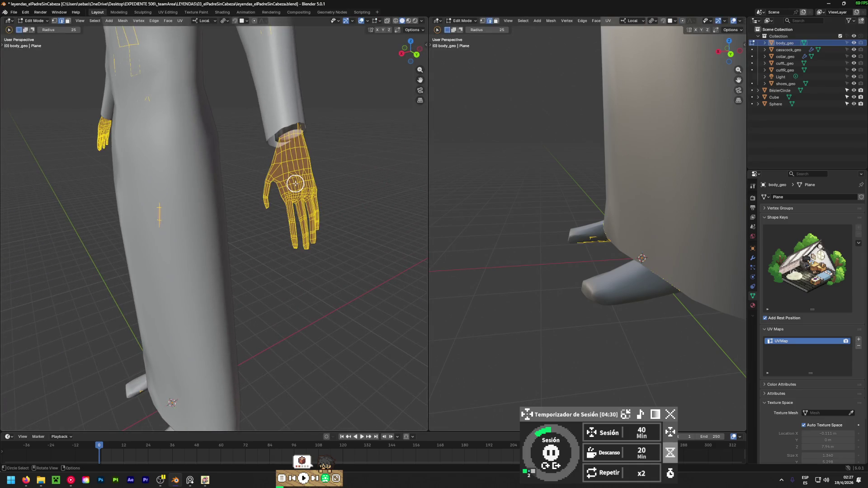
scroll(229, 236, down, 5)
mouse_move(229, 252)
middle_down()
mouse_move(364, 237)
mouse_move(307, 230)
middle_up()
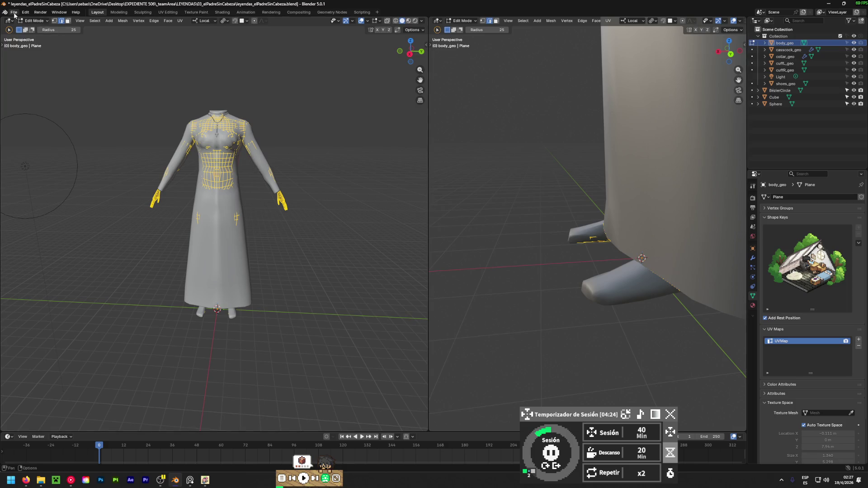
click(13, 12)
mouse_move(25, 110)
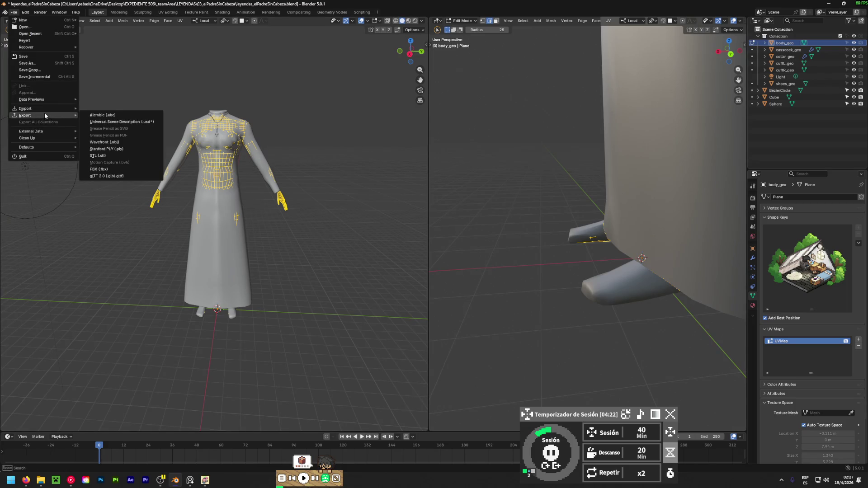
click(100, 170)
click(384, 163)
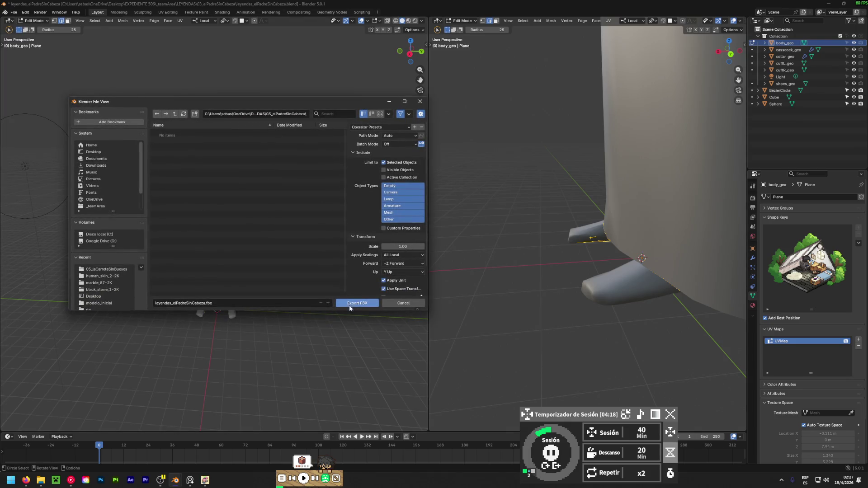
click(94, 152)
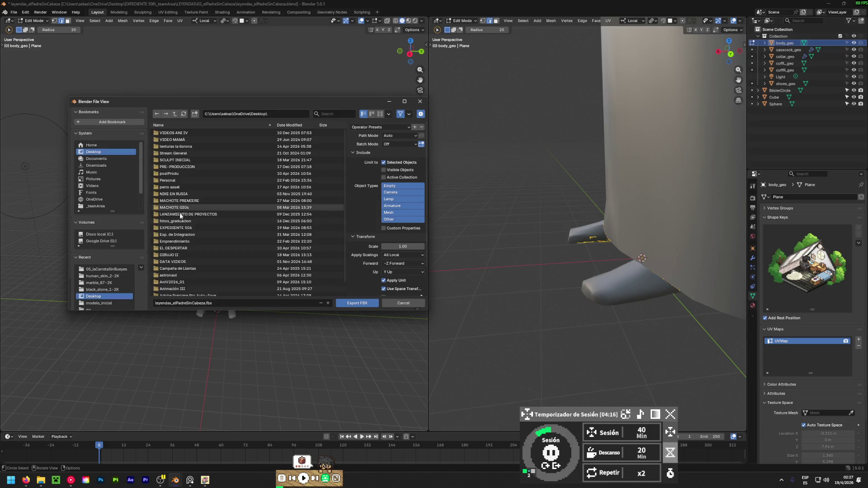
click(350, 302)
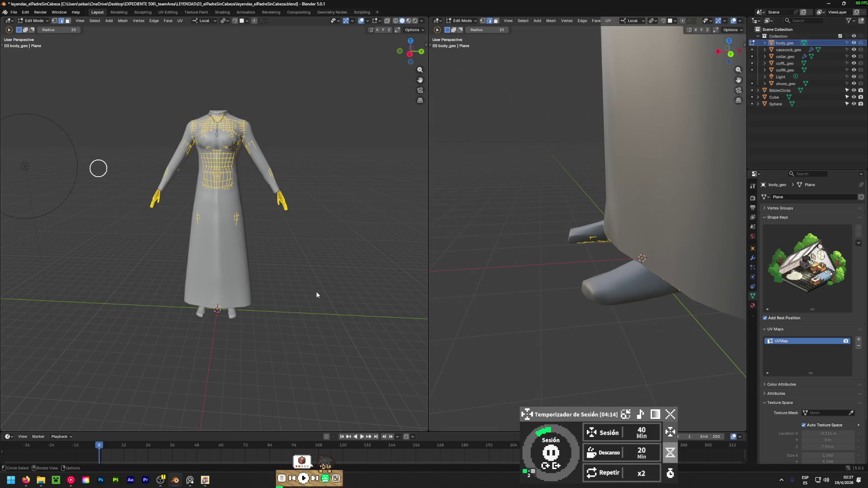
- Check the exported file in File Explorer, then switch to Firefox
click(41, 483)
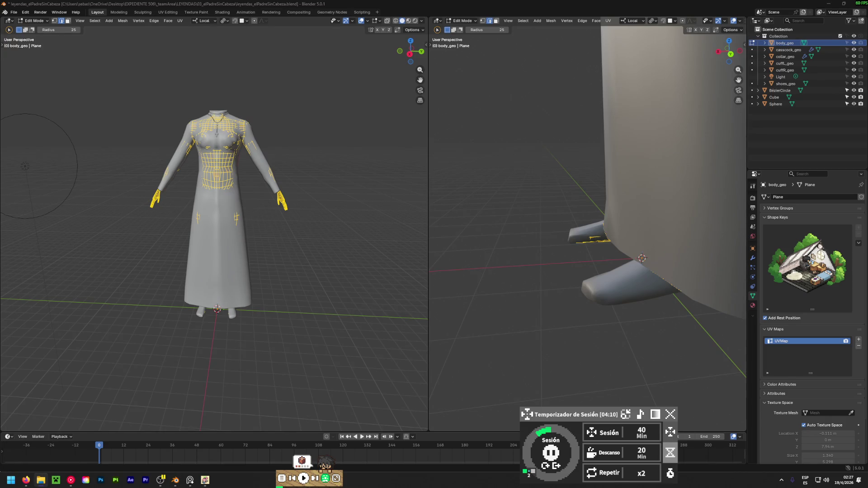
key(alt+Tab)
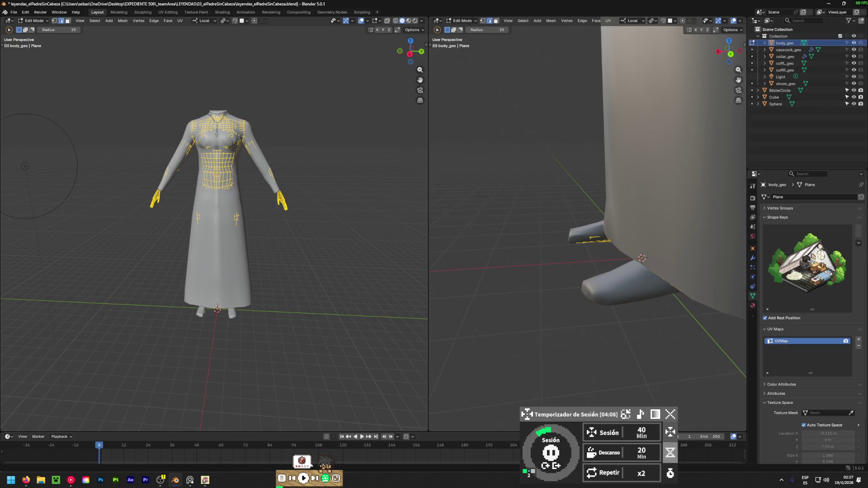
key(alt+Tab)
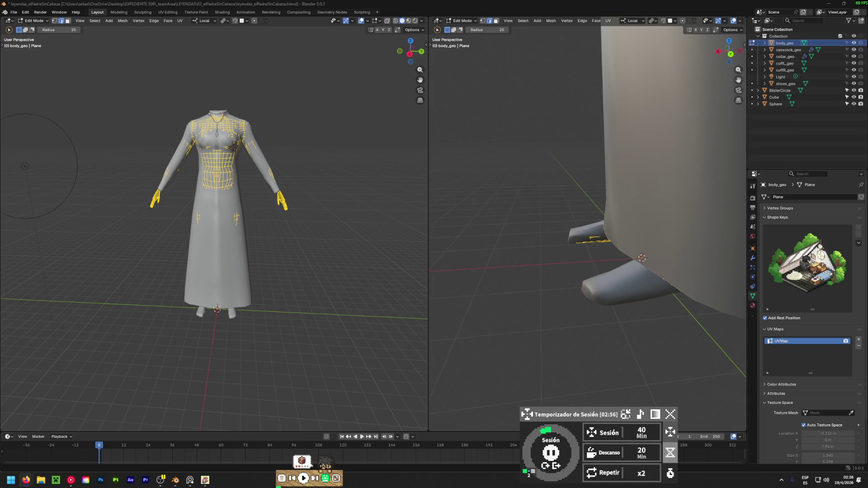
- Isolate body_geo in Object Mode and export it as leyendas_elPadreSinCabeza.fbx, Selected Objects only
drag(854, 50, 855, 105)
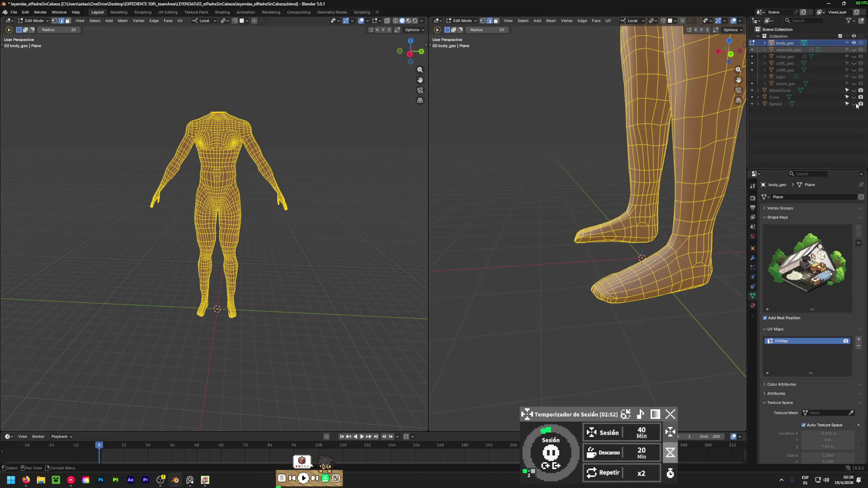
click(847, 43)
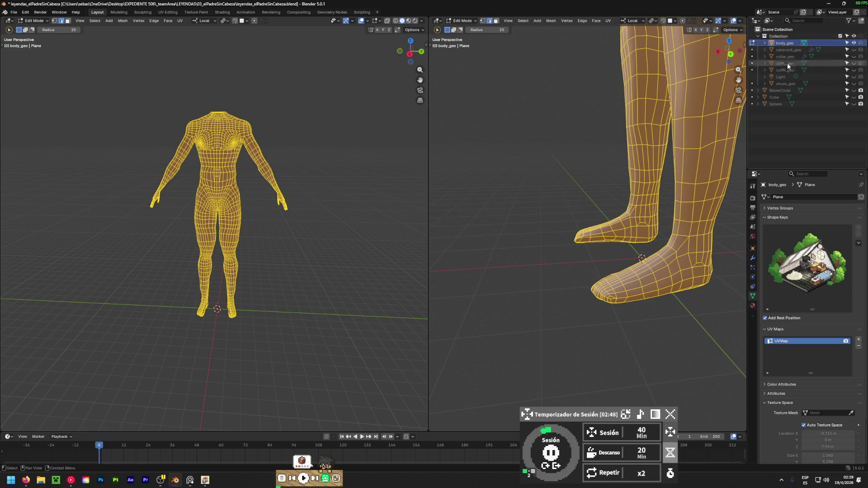
key(Tab)
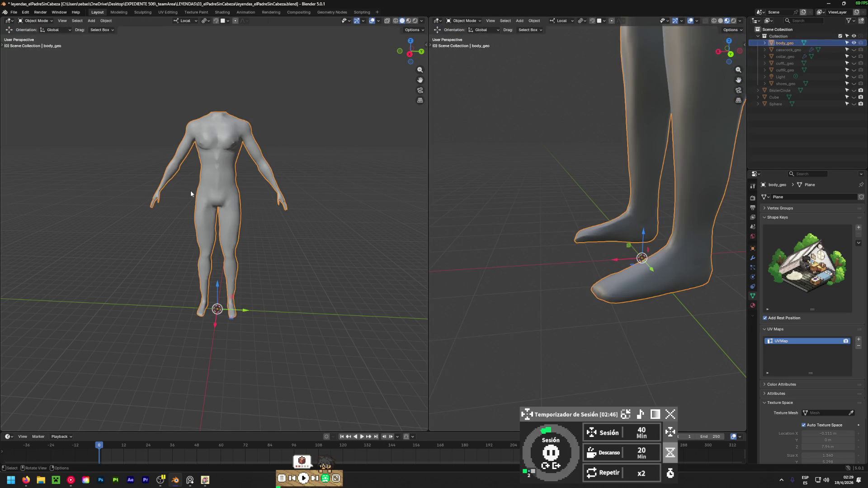
click(12, 13)
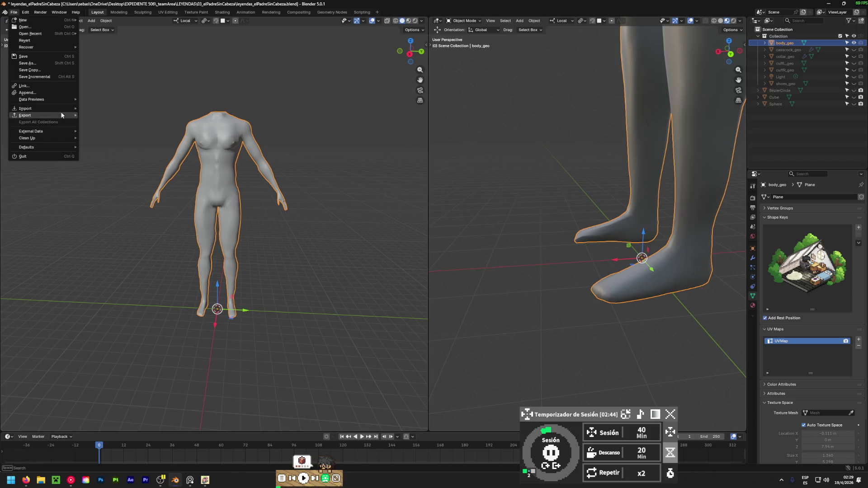
mouse_move(55, 119)
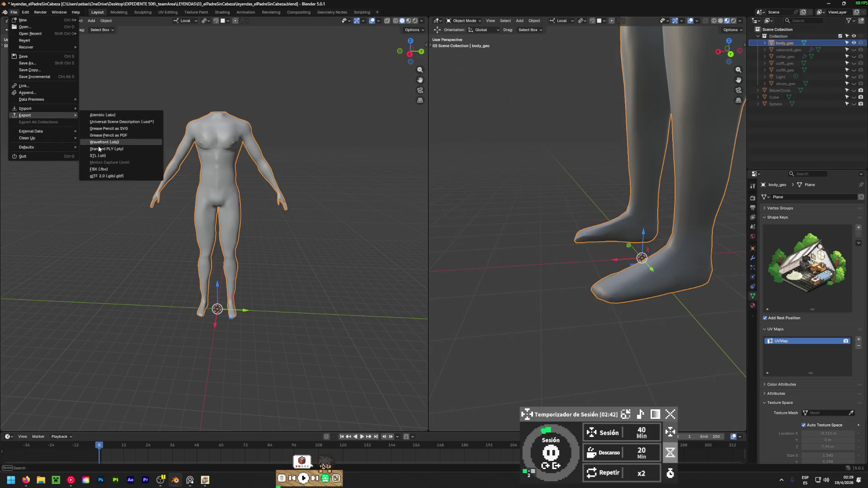
click(100, 169)
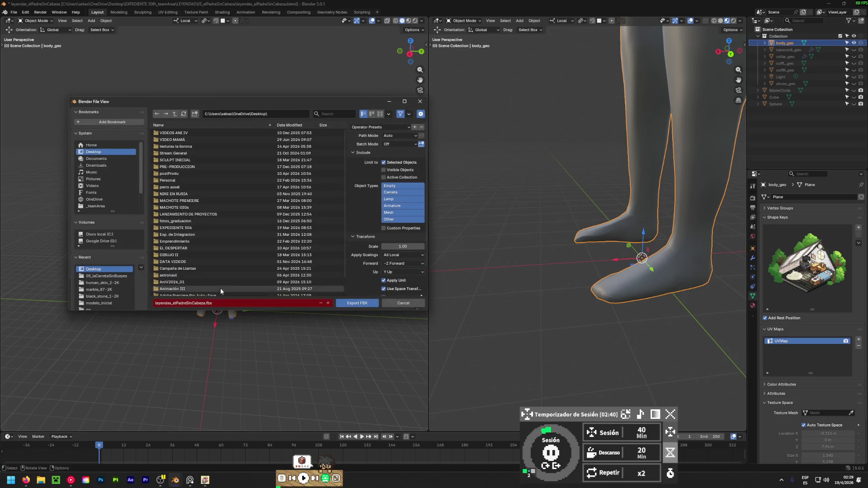
click(355, 304)
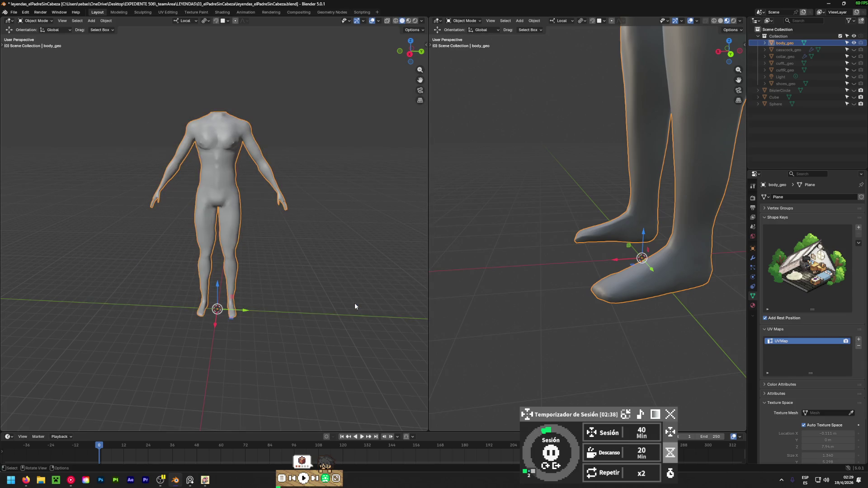
- Look at the exported file in File Explorer, then switch to the browser
click(41, 480)
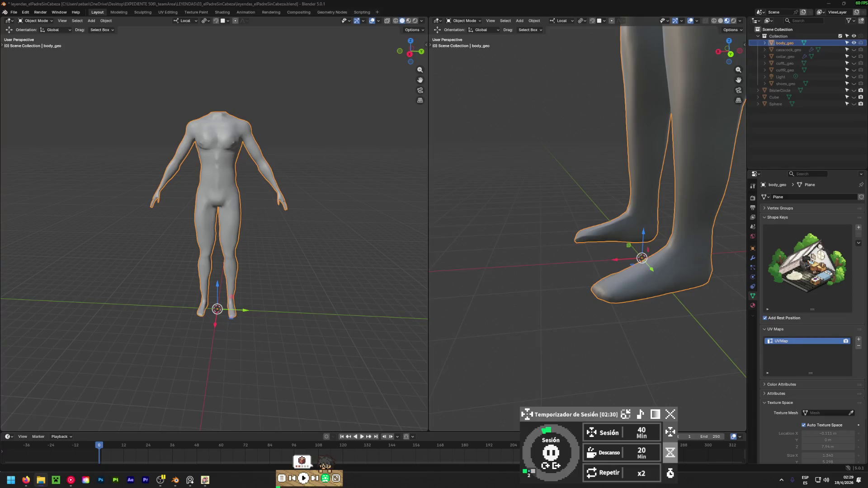
key(alt+Tab)
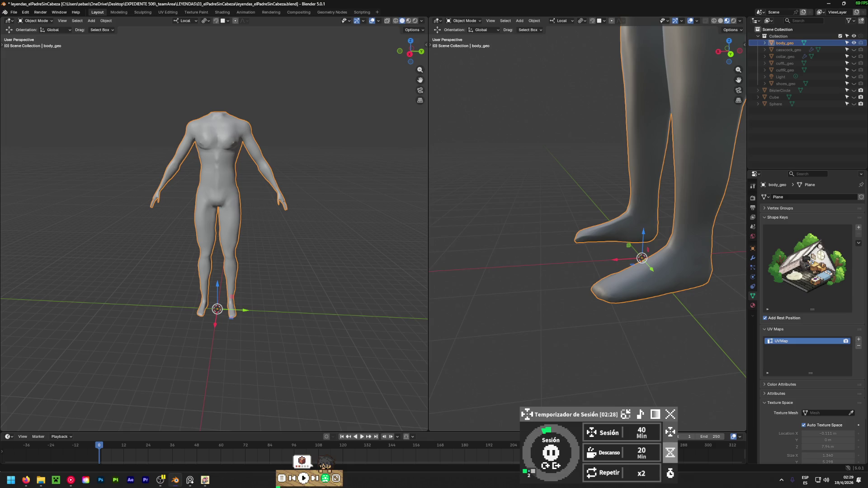
key(alt+Tab)
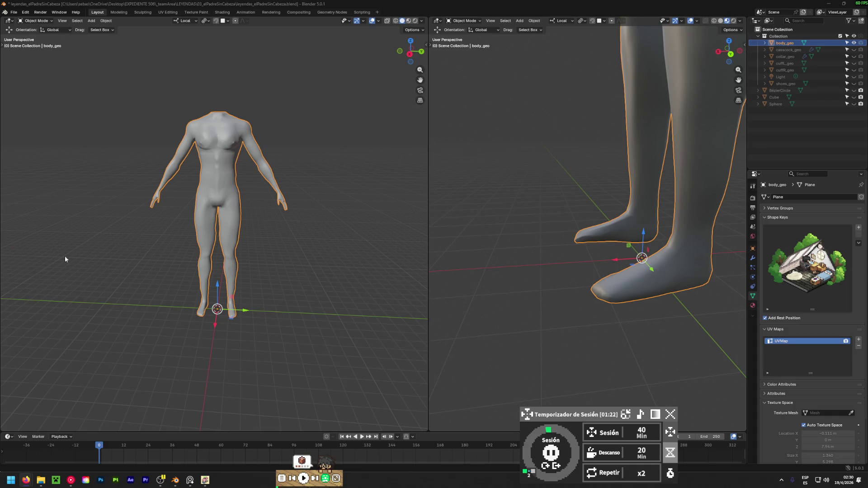
key(alt+Tab)
drag(509, 6, 521, 18)
- Maximize the browser and accept the auto-rigged headless body as the current character
double_click(521, 18)
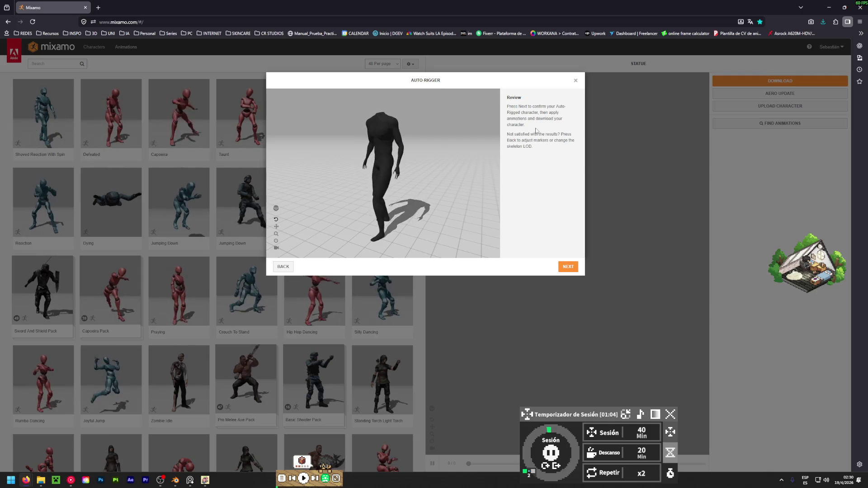
click(569, 267)
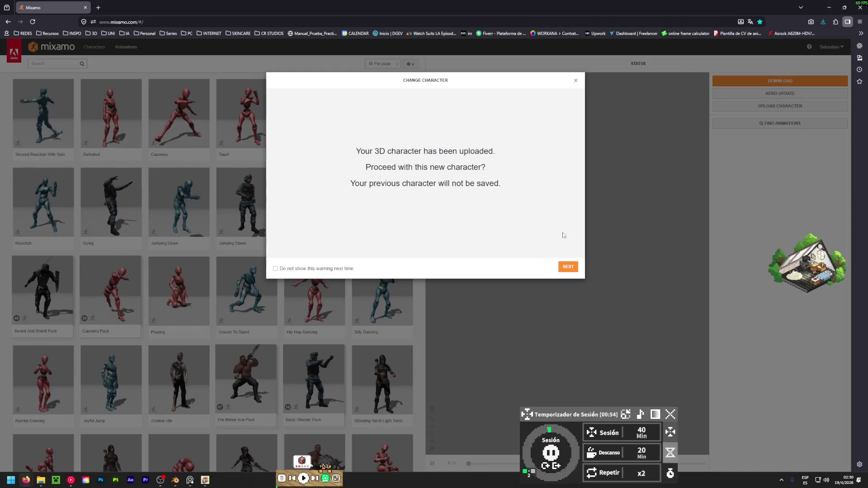
click(567, 267)
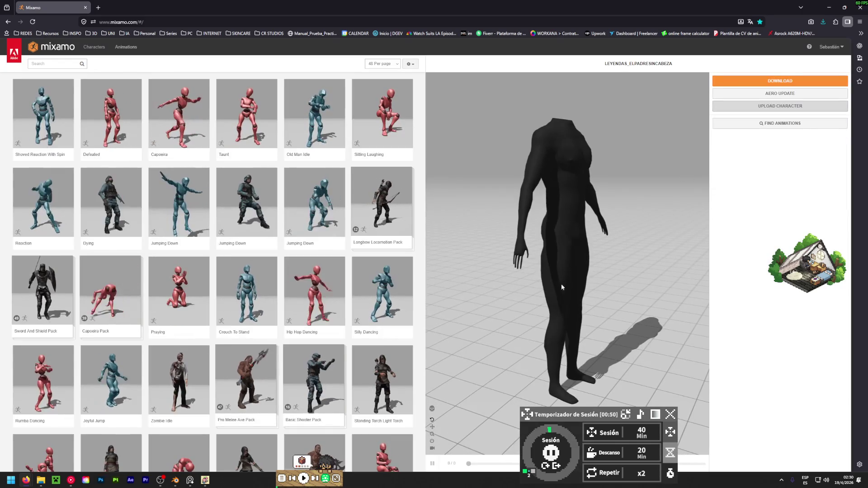
- Download the character as FBX Binary (.fbx) in T-pose
click(768, 81)
click(469, 109)
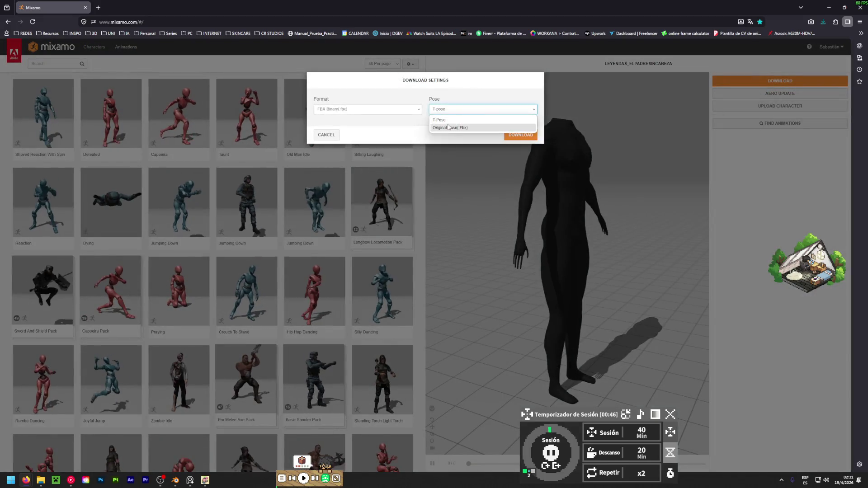
click(362, 109)
click(333, 120)
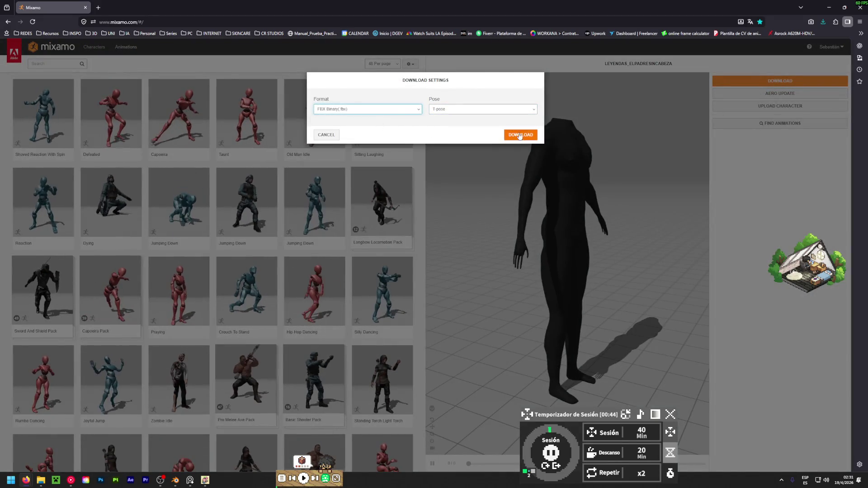
click(520, 135)
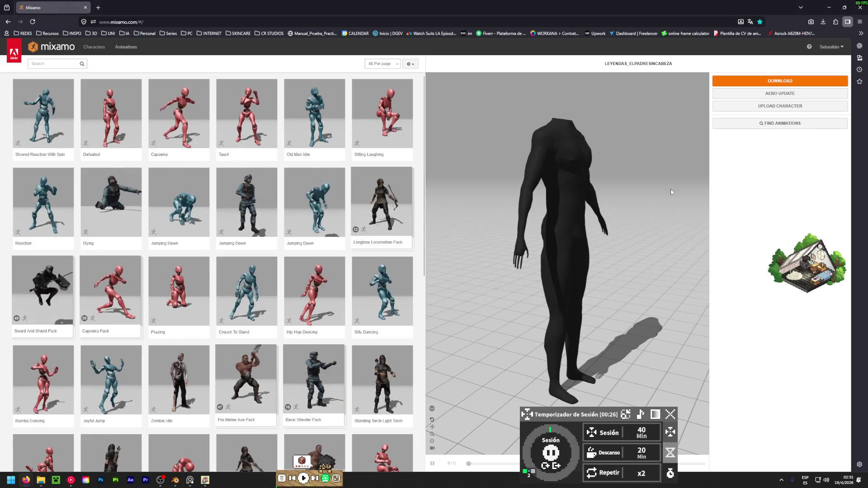
- Download the rigged character again in Original Pose, then minimize the browser
click(760, 107)
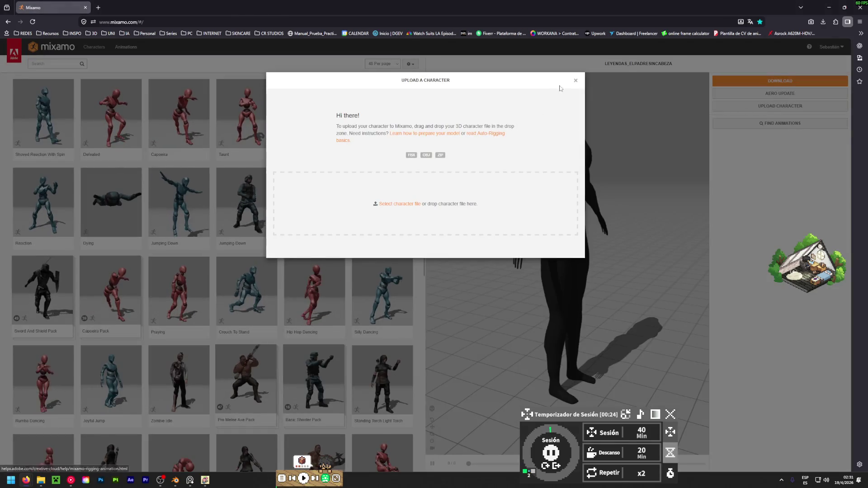
click(576, 82)
click(779, 80)
click(483, 109)
click(453, 127)
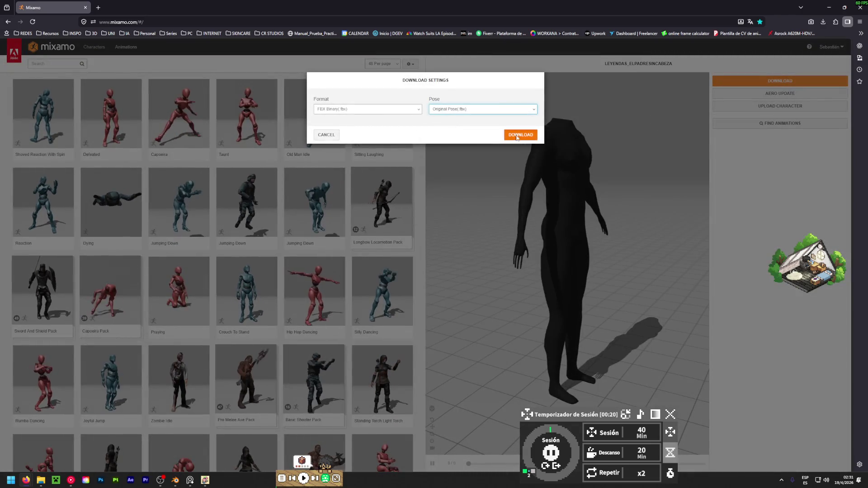
click(516, 135)
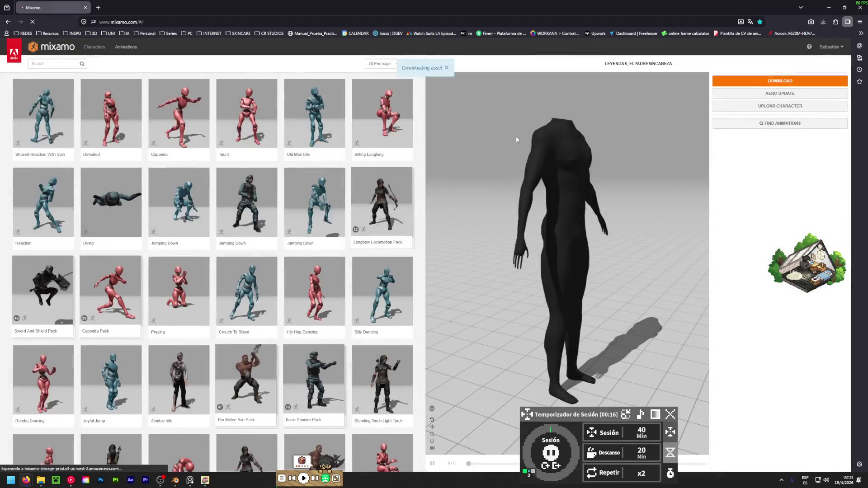
click(826, 8)
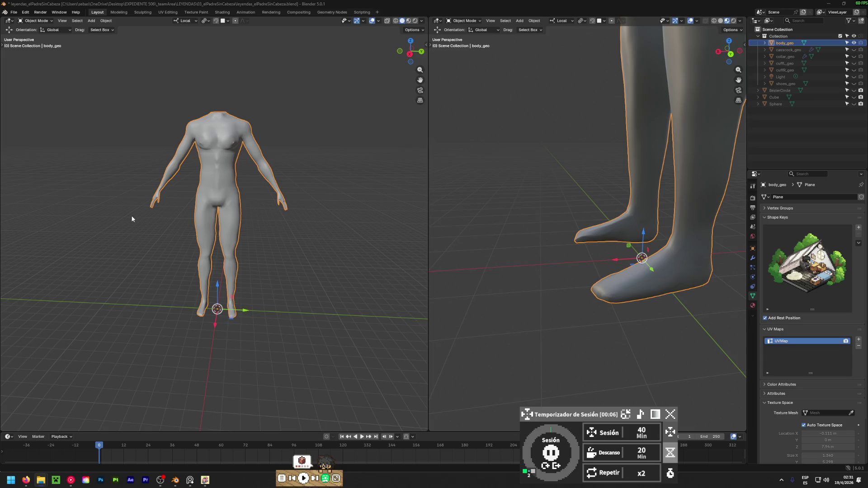
- Drop the downloaded Mixamo FBX into the viewport and import it, adding Armature and body_geo.001
drag(132, 219, 174, 221)
click(115, 342)
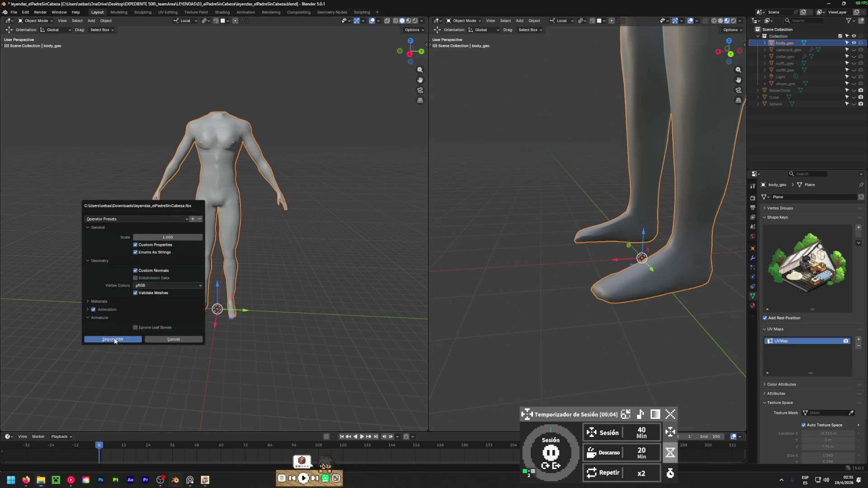
mouse_move(299, 161)
middle_down()
mouse_move(361, 165)
mouse_move(38, 176)
mouse_move(381, 199)
mouse_move(270, 186)
middle_up()
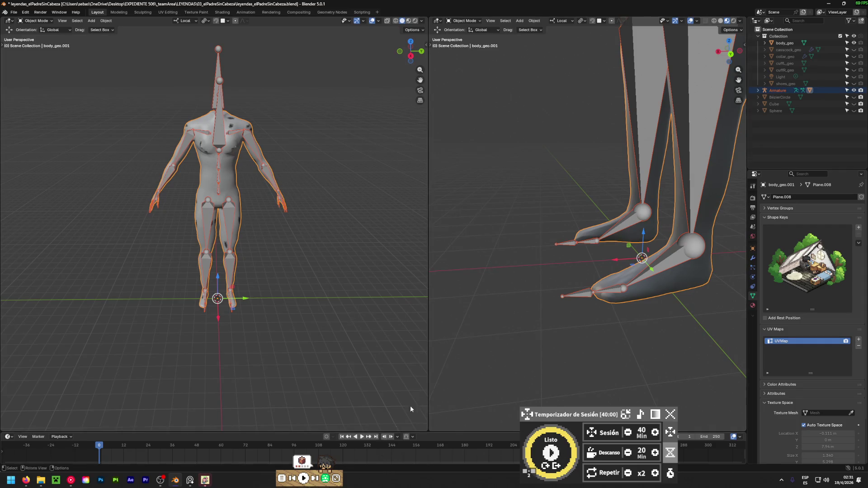
- Hide the original body_geo, unhide cassock, collar, cuffs, Light and shoes, then switch to the browser
click(758, 90)
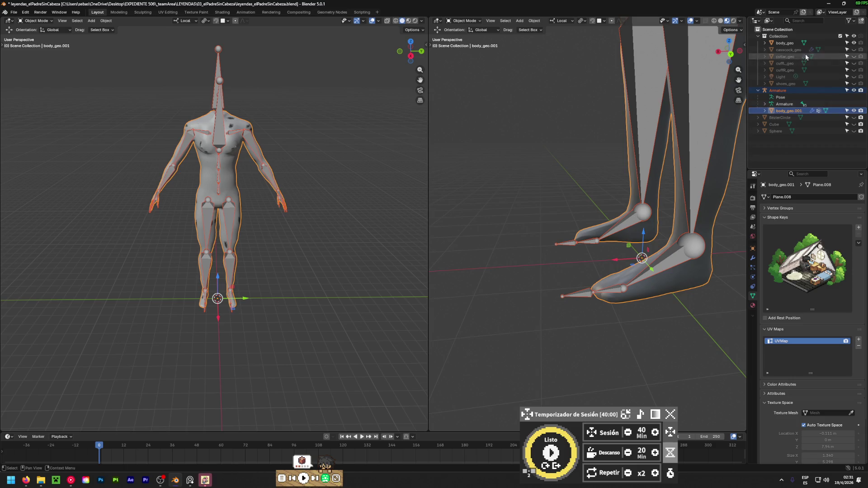
click(852, 45)
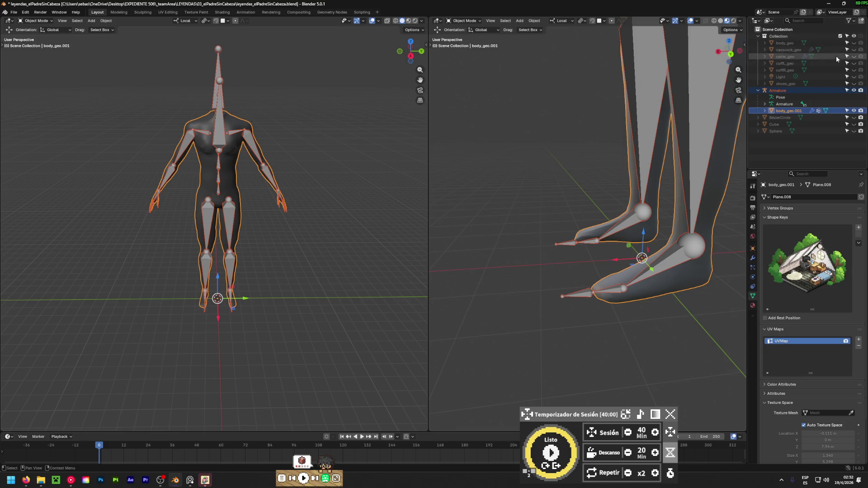
click(852, 44)
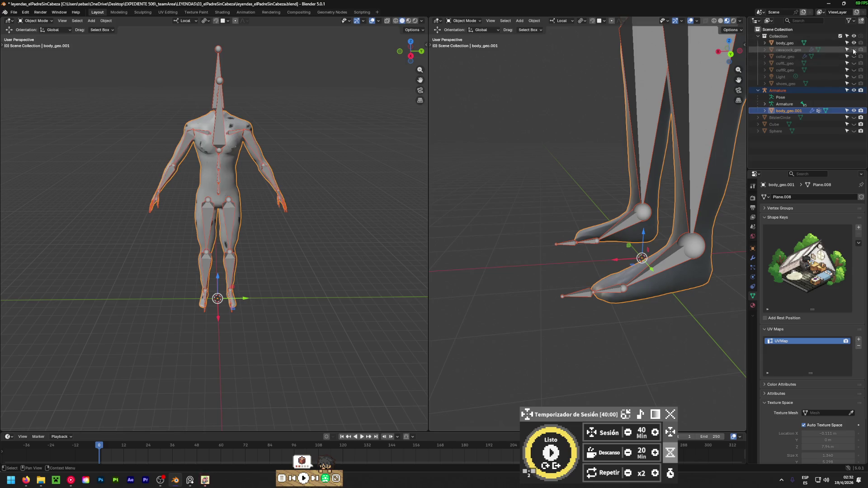
click(853, 43)
drag(853, 50, 854, 84)
click(283, 153)
mouse_move(284, 153)
middle_down()
mouse_move(87, 190)
mouse_move(44, 182)
mouse_move(235, 197)
middle_up()
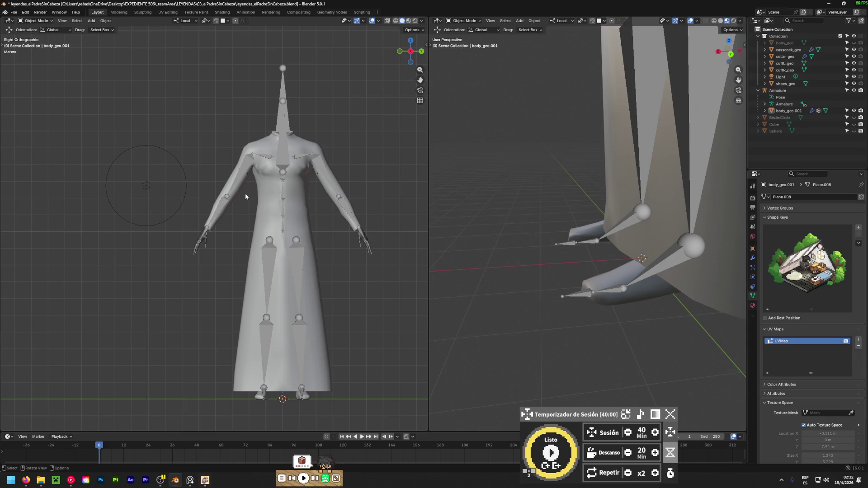
click(33, 482)
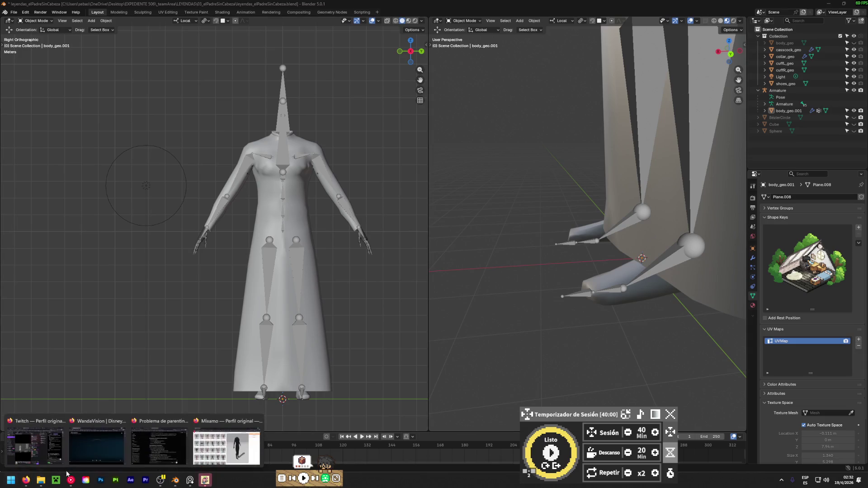